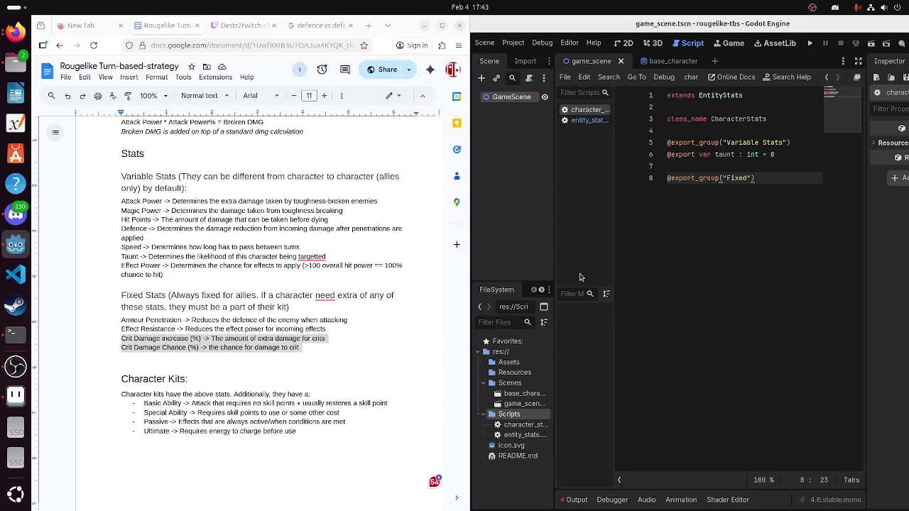
# Add an exported crit_damage float stat, defaulting to 0, under the Fixed group
pyautogui.press('Return')
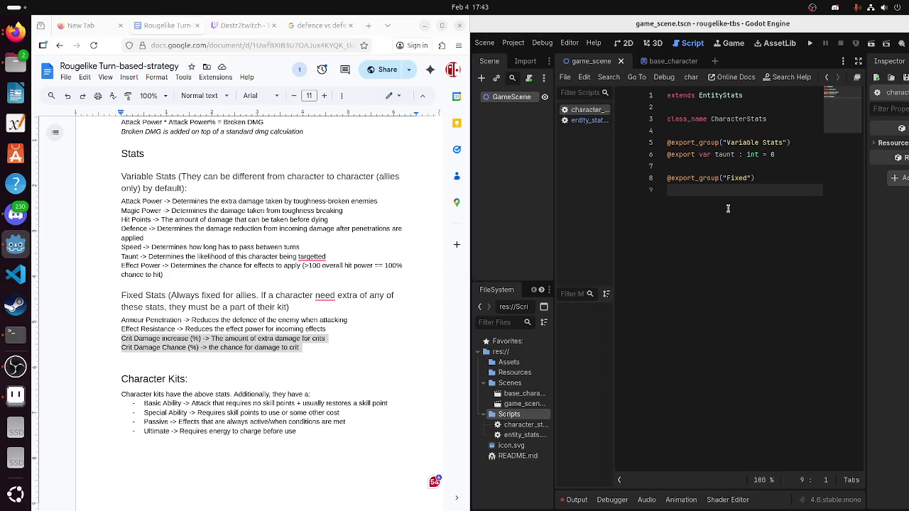
pyautogui.write('@exprot ')
pyautogui.write('cr')
pyautogui.write('t_damage')
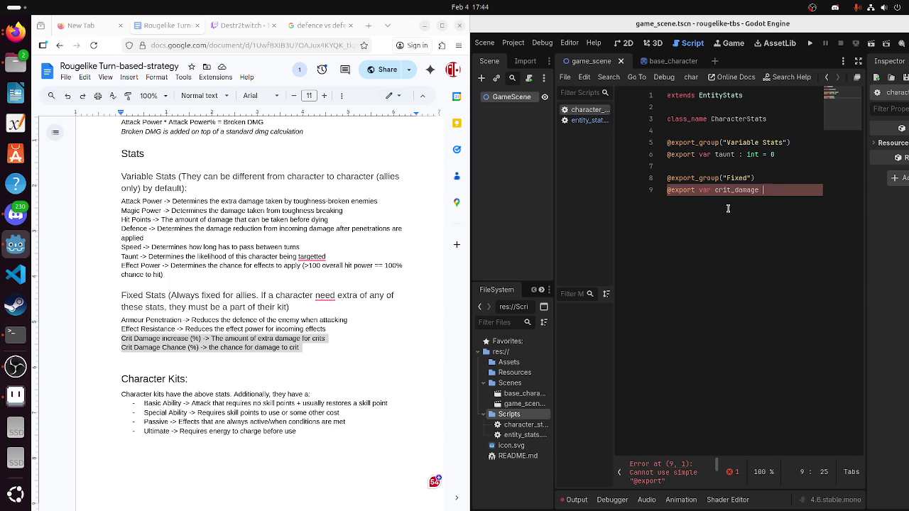
pyautogui.write(': i')
pyautogui.write('nt =')
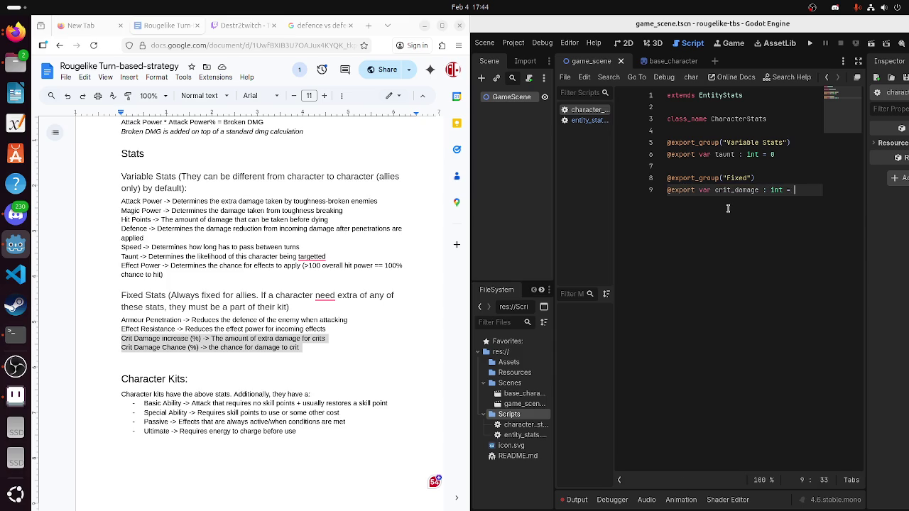
pyautogui.press('BackSpace')
pyautogui.press('BackSpace')
pyautogui.press('BackSpace')
pyautogui.write('float ')
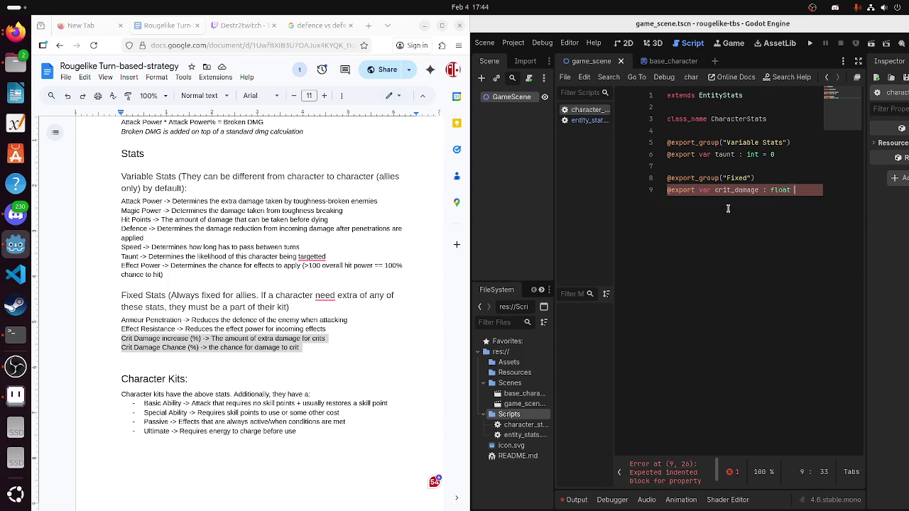
pyautogui.write('= 0')
pyautogui.press('Return')
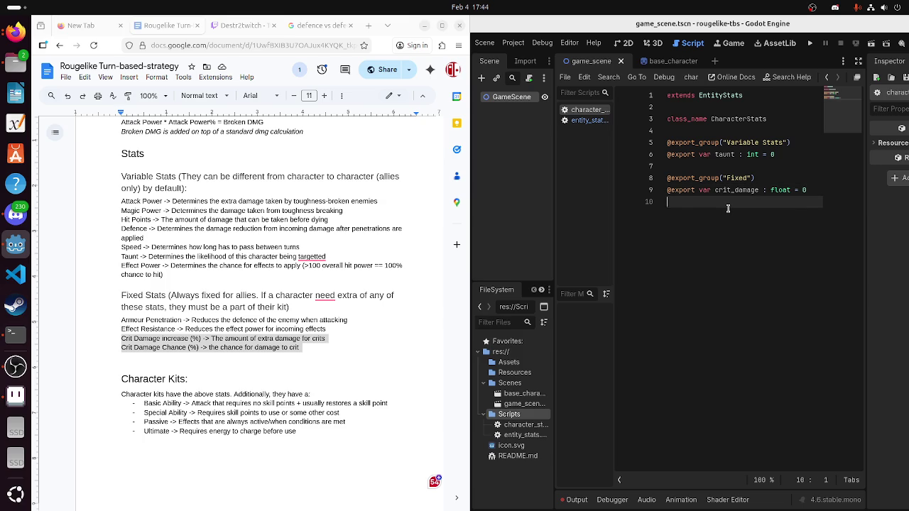
# Rename that stat to crit_damage_increase and add a crit_damage_chance float below it
pyautogui.write('@export var crit_')
pyautogui.write('damag')
pyautogui.write('e')
pyautogui.press('Up')
pyautogui.write('_increase')
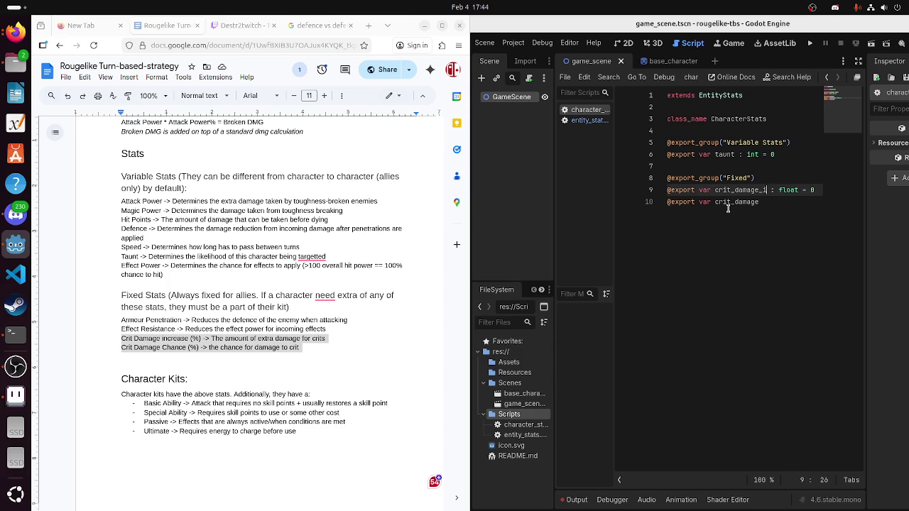
pyautogui.press('Down')
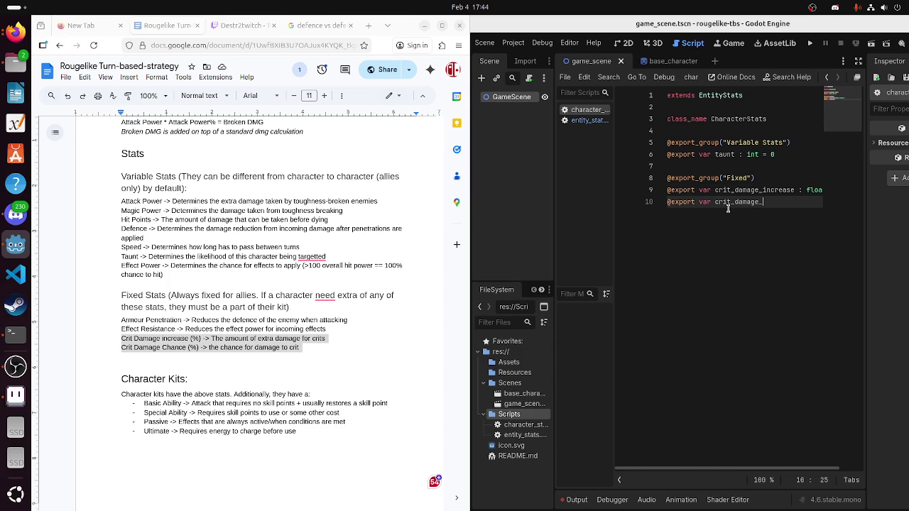
pyautogui.write('nc')
pyautogui.write('f;pat')
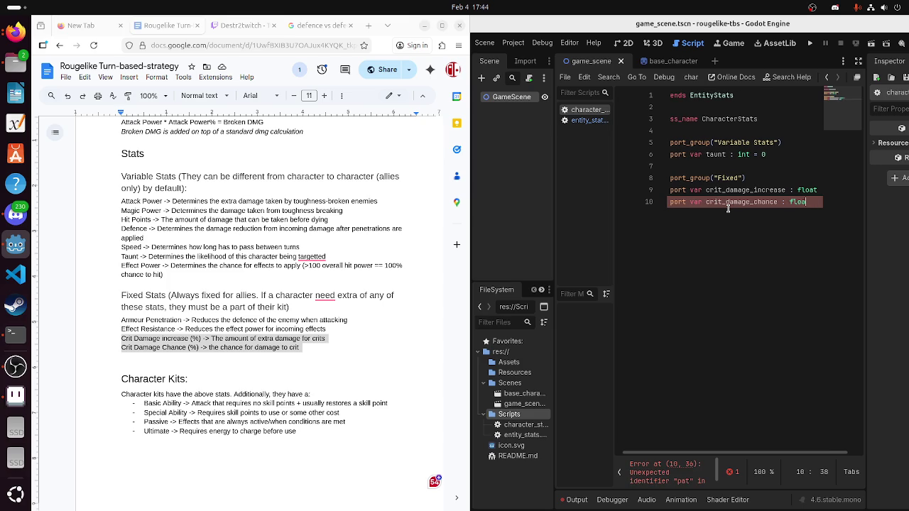
pyautogui.write('at')
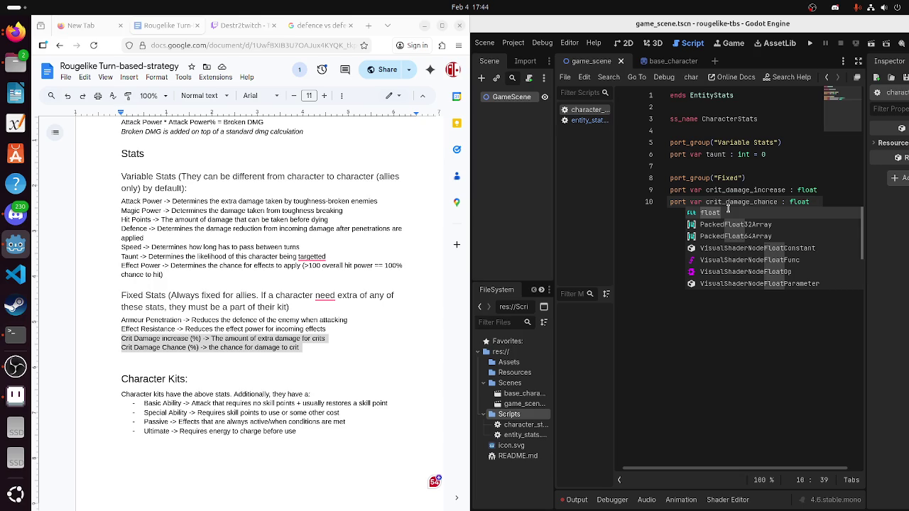
pyautogui.press('Return')
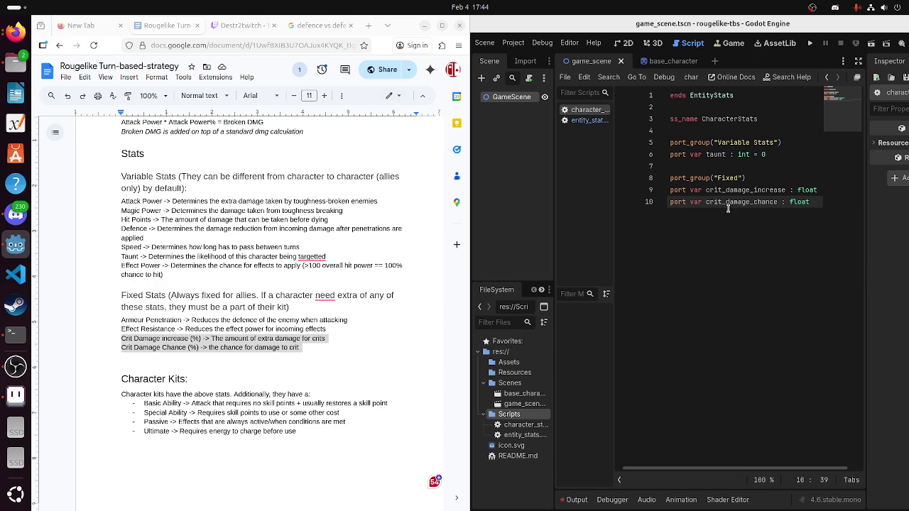
pyautogui.press('Return')
pyautogui.press('Return')
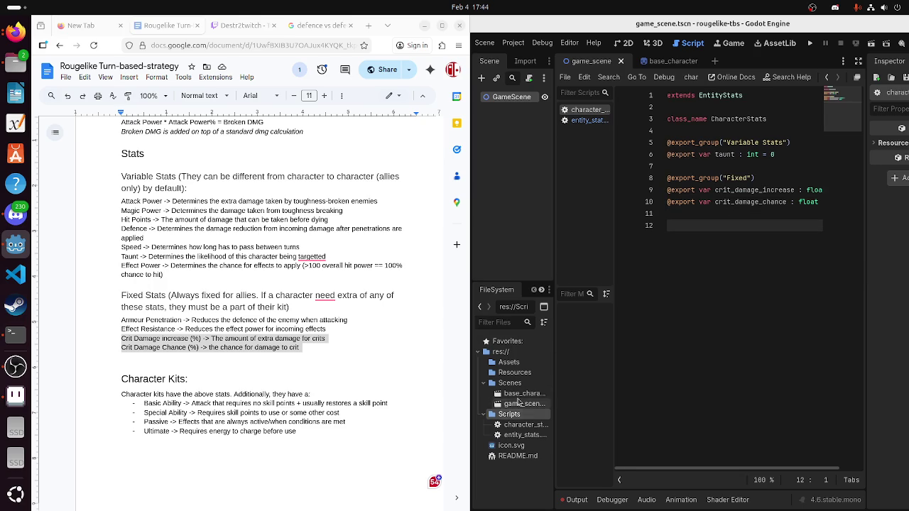
# Open the game_scene scene from the FileSystem
pyautogui.doubleClick(524, 394)
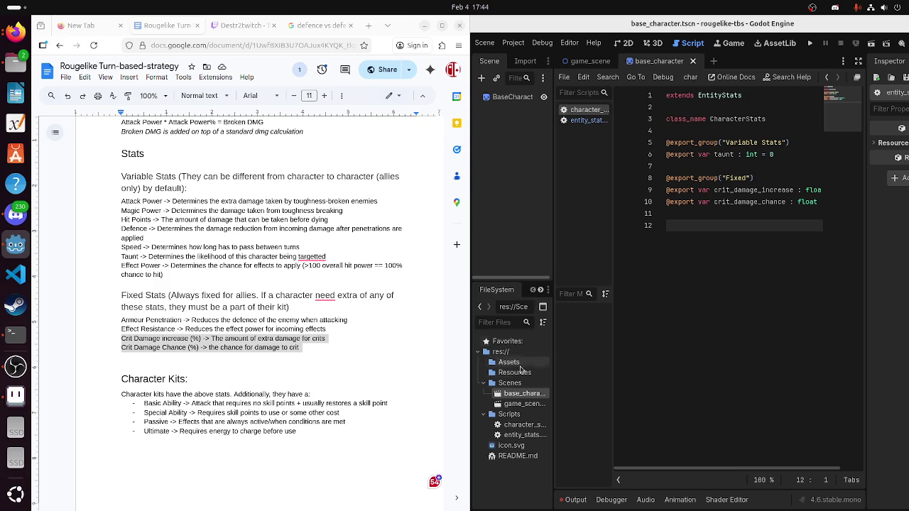
pyautogui.click(524, 403)
pyautogui.doubleClick(524, 403)
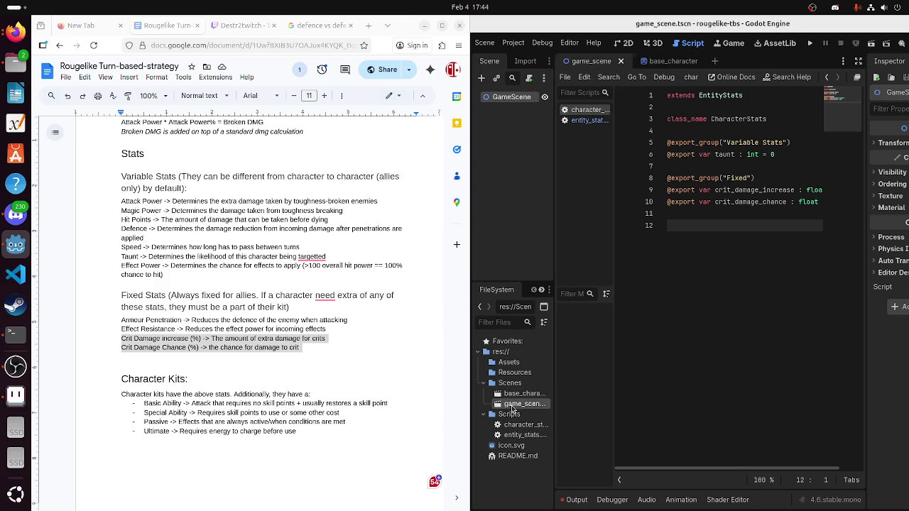
# Attach a new res://Scripts/battle_manager.gd script to GameScene and start clearing its template code
pyautogui.rightClick(513, 102)
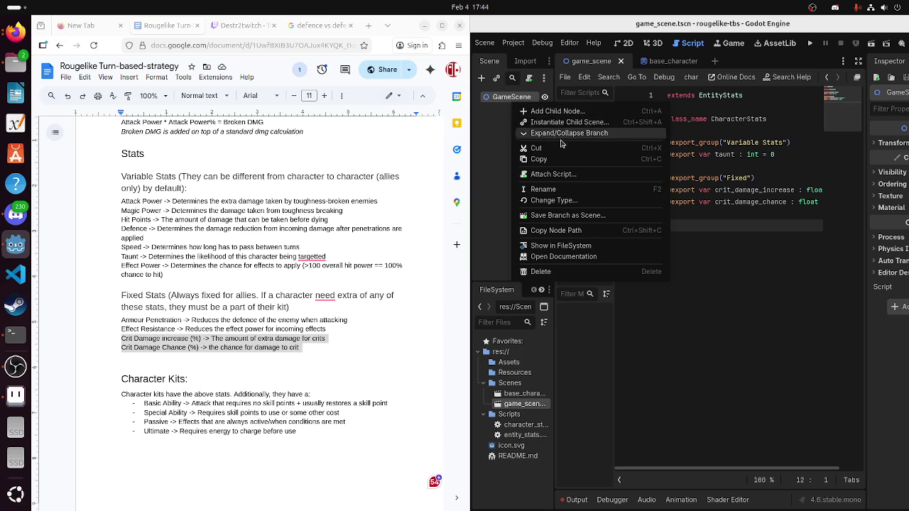
pyautogui.click(559, 174)
pyautogui.click(557, 246)
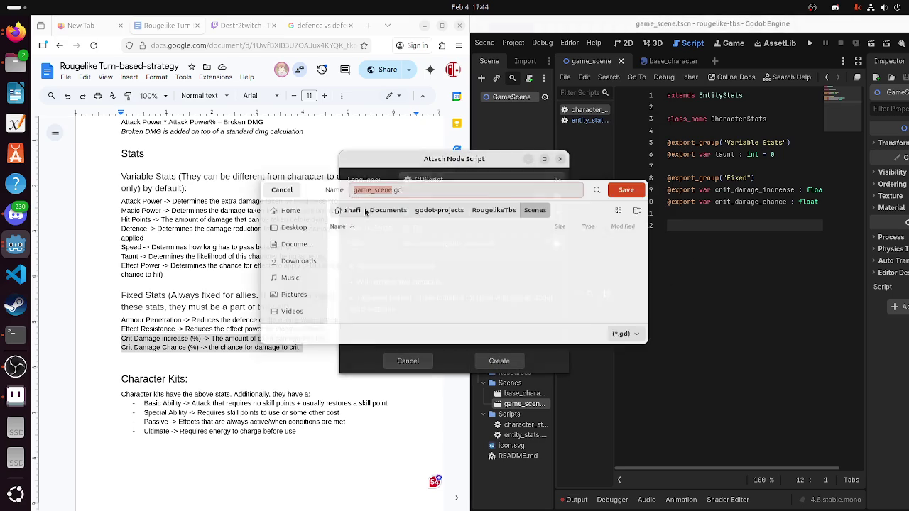
pyautogui.click(494, 206)
pyautogui.doubleClick(384, 259)
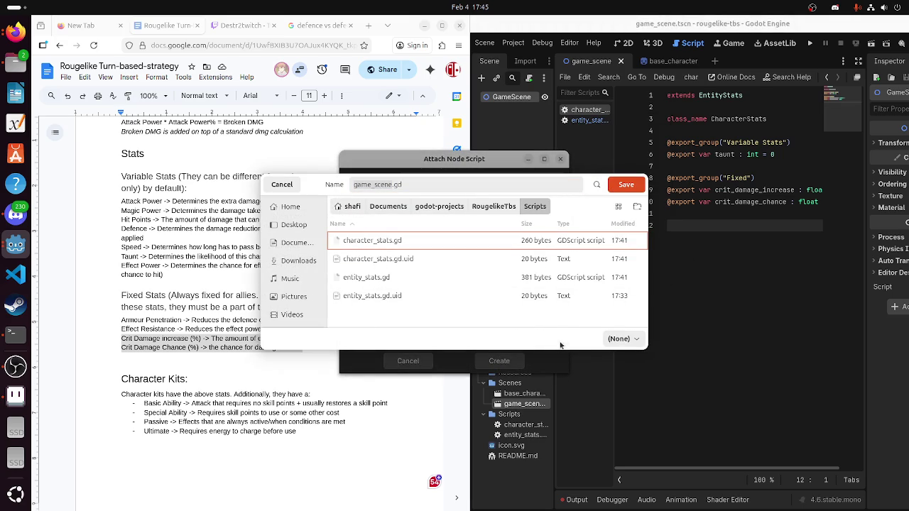
pyautogui.click(625, 186)
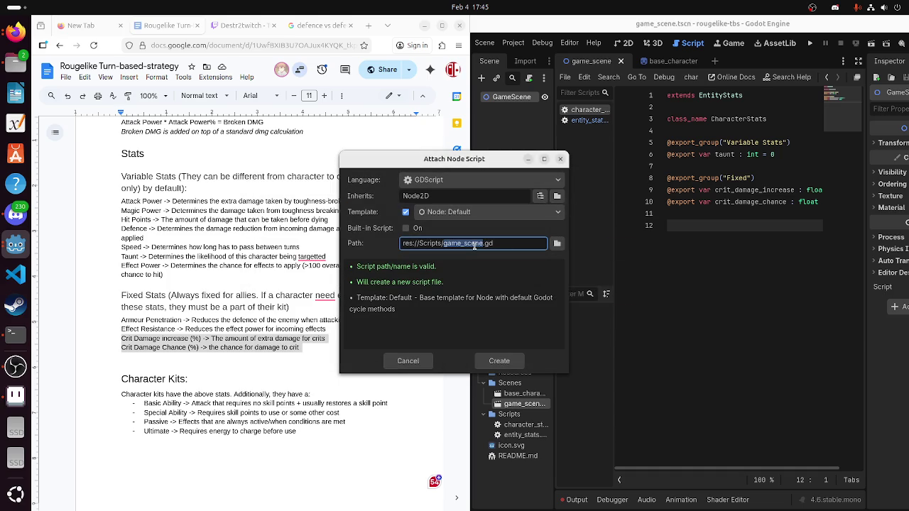
pyautogui.press('BackSpace')
pyautogui.write('batt')
pyautogui.write('le_manager')
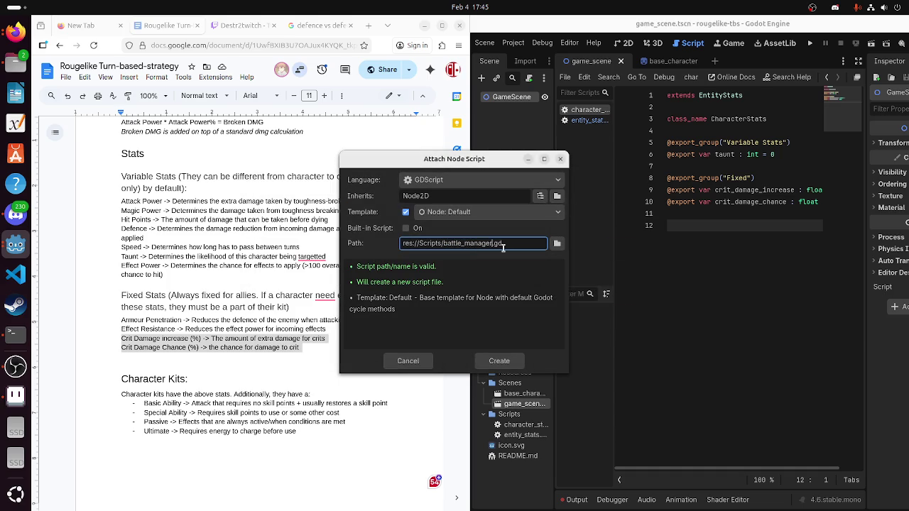
pyautogui.click(485, 363)
pyautogui.keyDown('shift'); pyautogui.click(626, 108); pyautogui.keyUp('shift')
pyautogui.press('Delete')
# Delete battle_manager.gd's template functions and declare var character = [] and var enemies := []
pyautogui.press('Down')
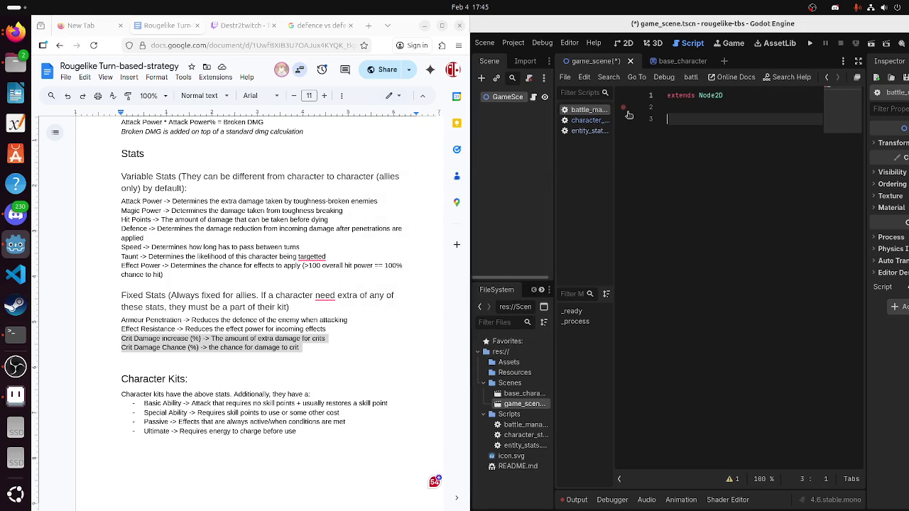
pyautogui.write('ar ')
pyautogui.write('cara')
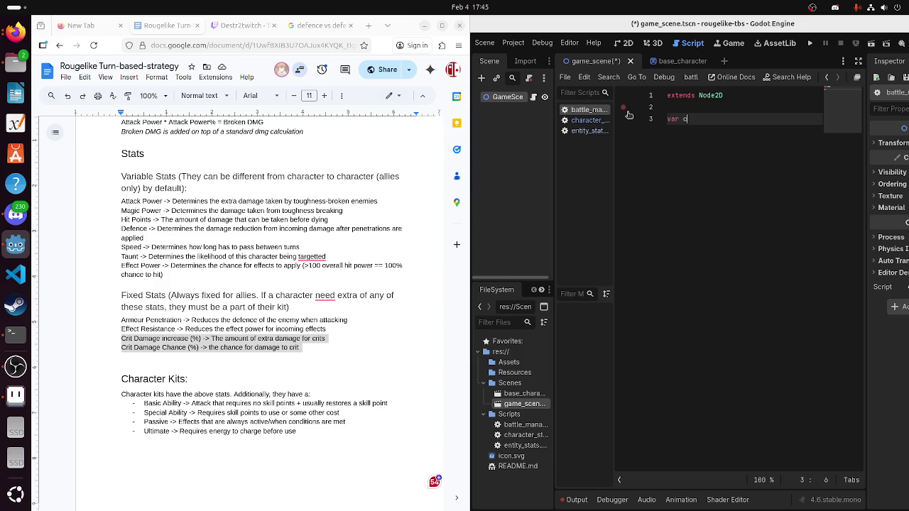
pyautogui.write('acter = [')
pyautogui.press('Return')
pyautogui.write('ar ')
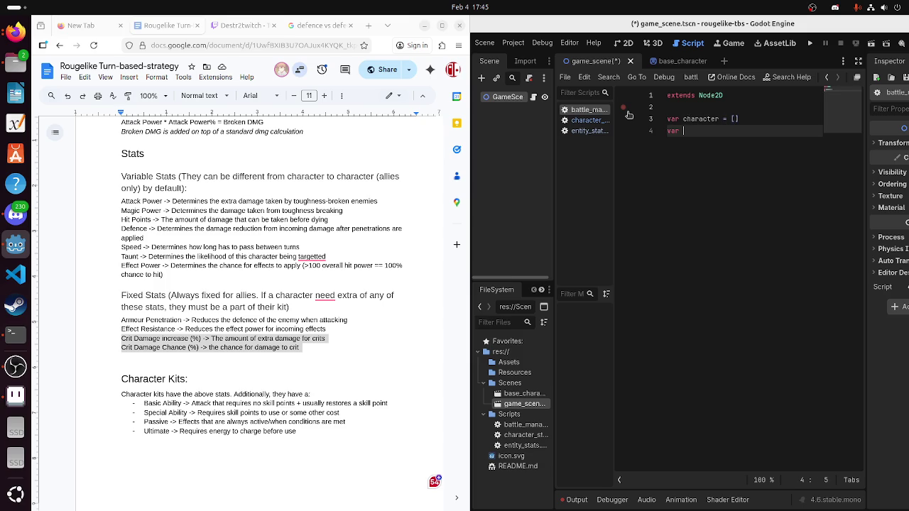
pyautogui.write('ies]')
pyautogui.write(':')
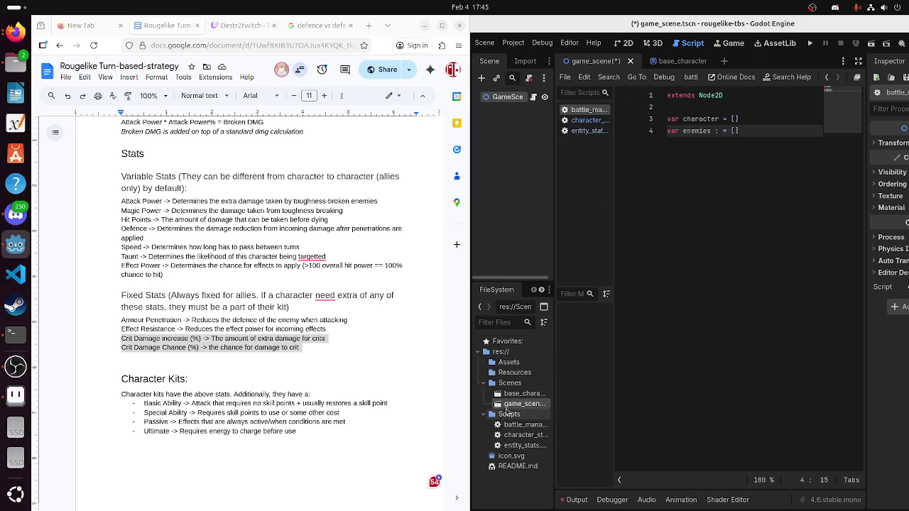
pyautogui.doubleClick(523, 395)
# Start attaching a script named base_character to BaseCharacter, inheriting Node2D
pyautogui.rightClick(507, 106)
pyautogui.rightClick(508, 99)
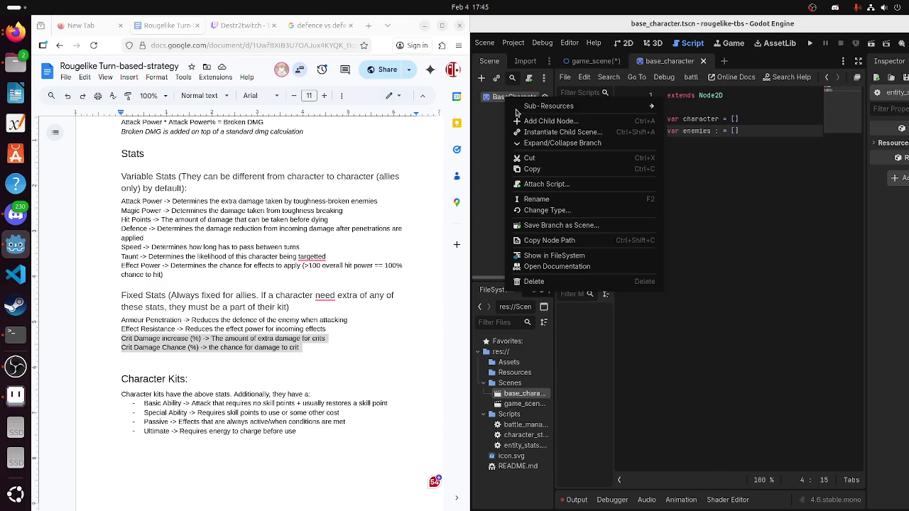
pyautogui.click(538, 184)
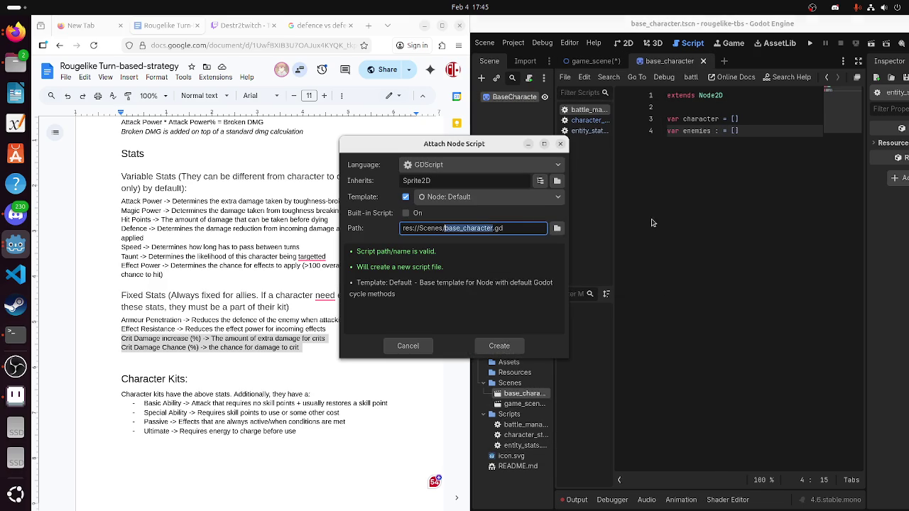
pyautogui.write('bas')
pyautogui.write('e_c')
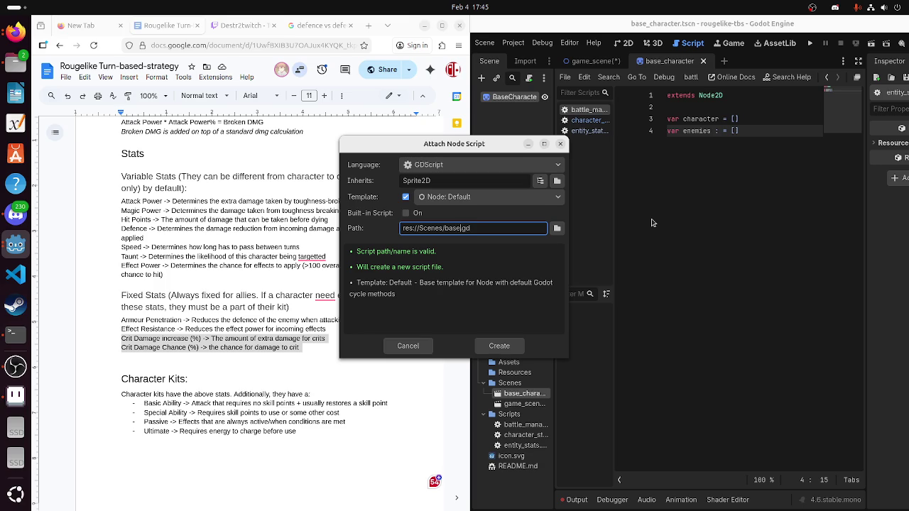
pyautogui.write('haracter')
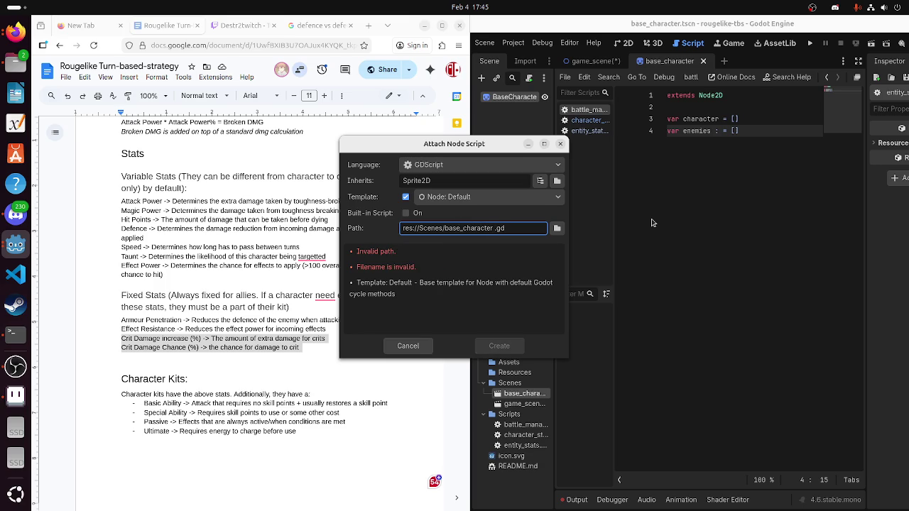
pyautogui.press('BackSpace')
pyautogui.press('BackSpace')
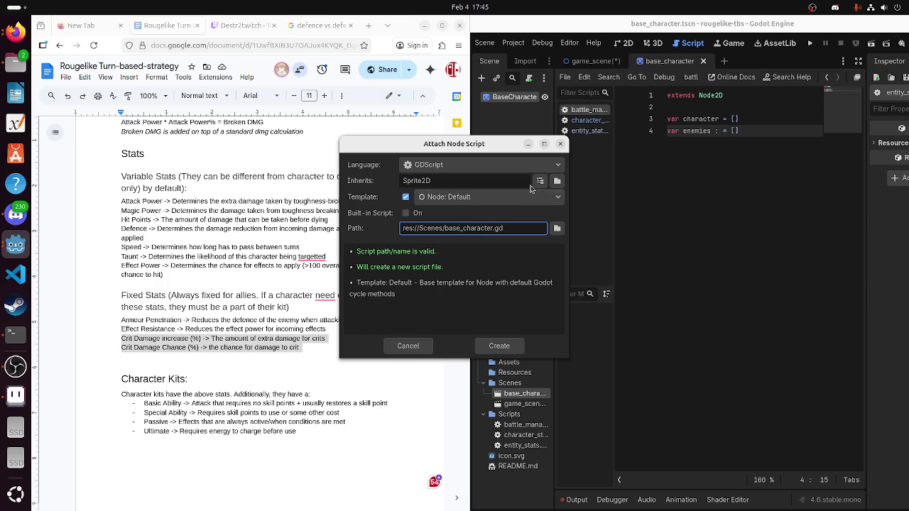
pyautogui.click(538, 184)
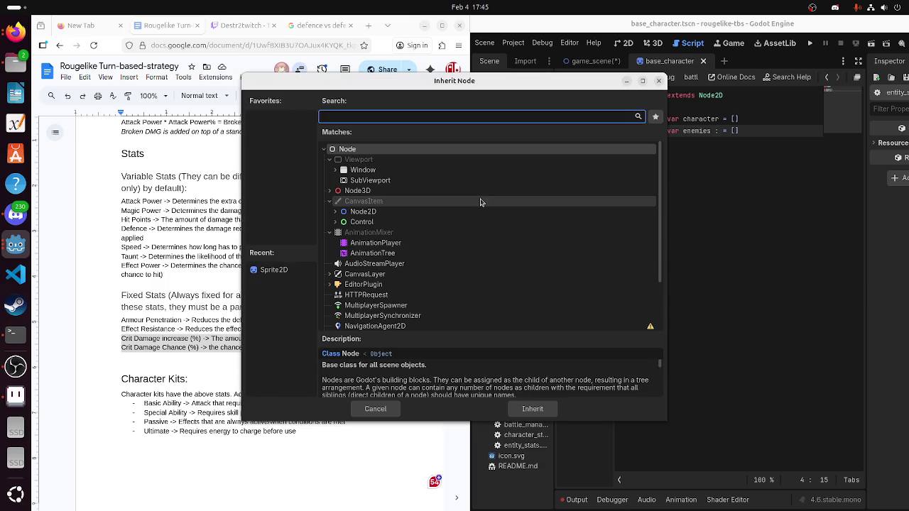
pyautogui.click(462, 221)
pyautogui.doubleClick(461, 212)
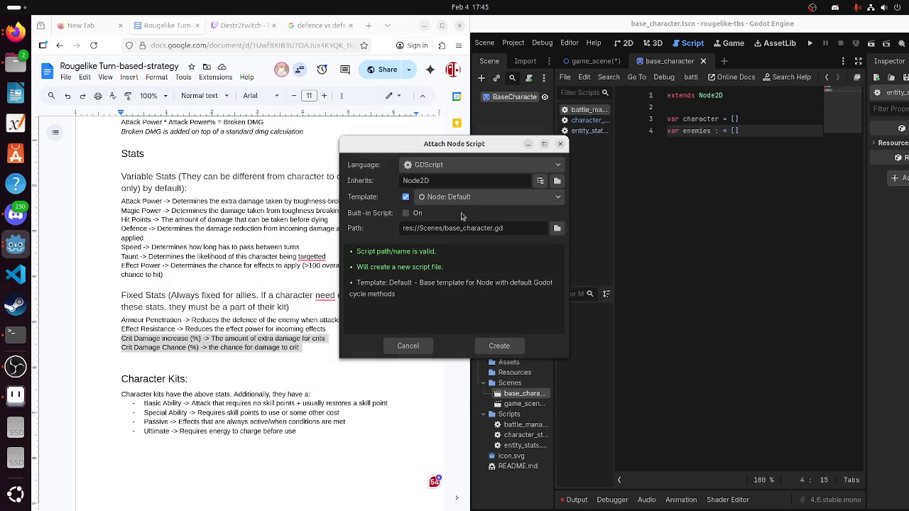
pyautogui.moveTo(468, 183); pyautogui.dragTo(381, 189)
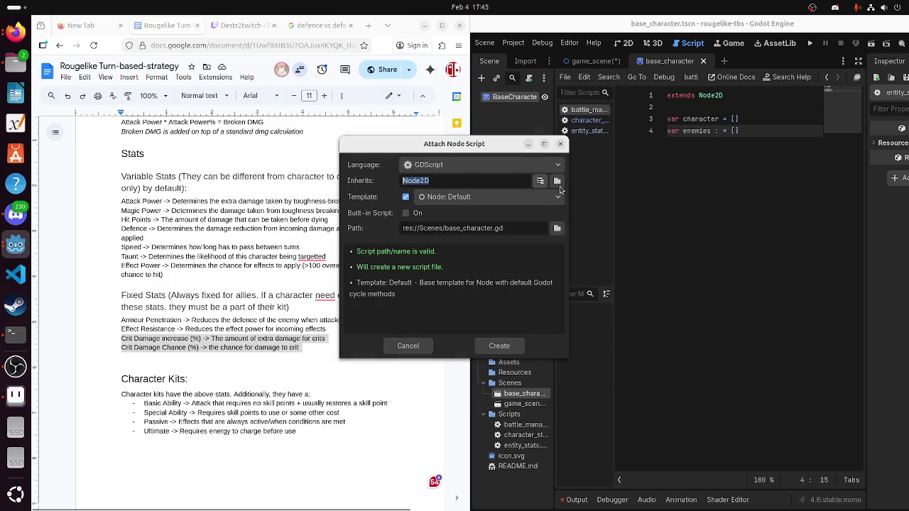
pyautogui.press('BackSpace')
pyautogui.write('ode2D')
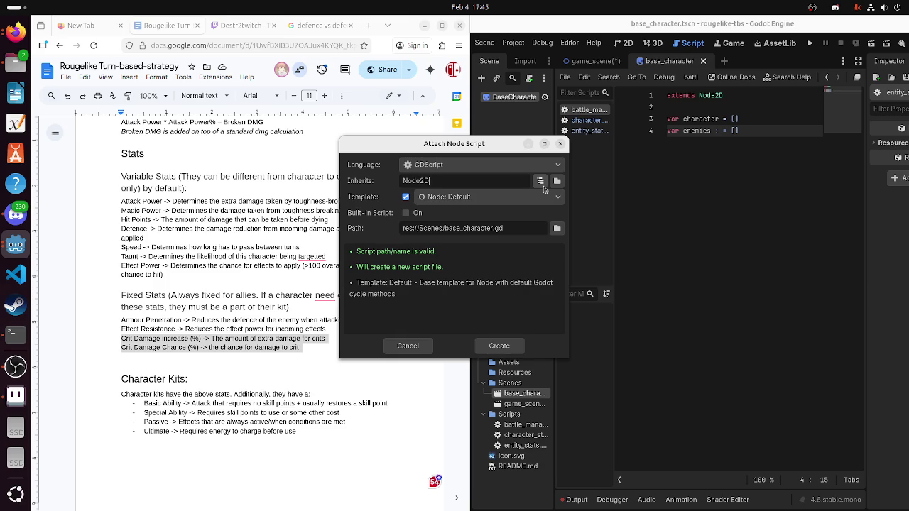
# Set the script path to the Scripts folder and create base_character.gd
pyautogui.tripleClick(505, 227)
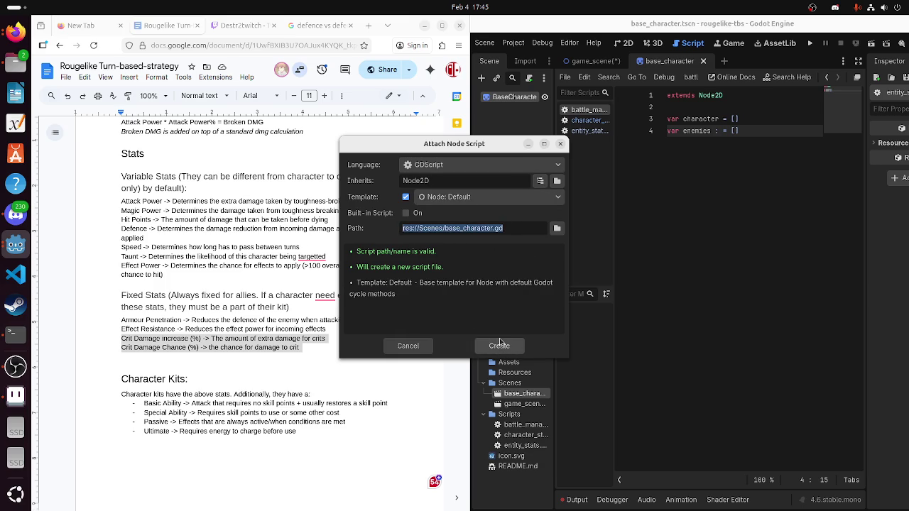
pyautogui.click(557, 228)
pyautogui.click(507, 192)
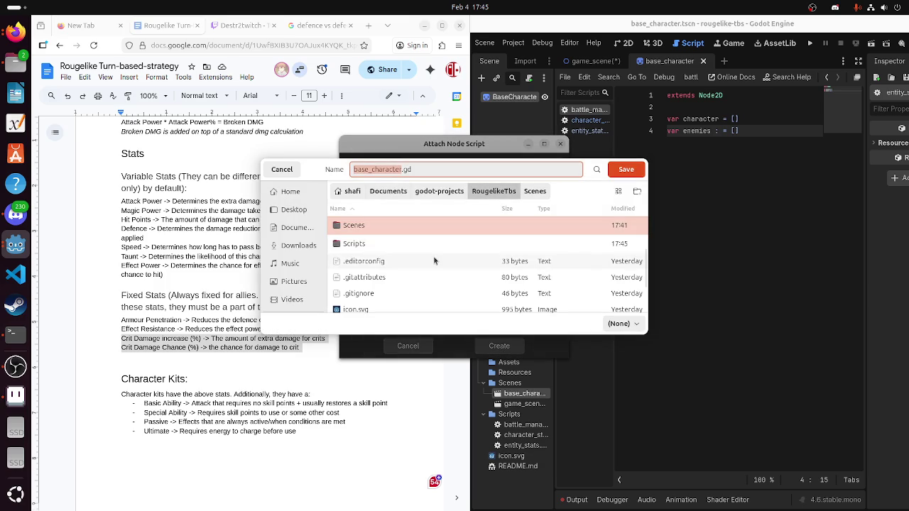
pyautogui.doubleClick(431, 245)
pyautogui.click(625, 169)
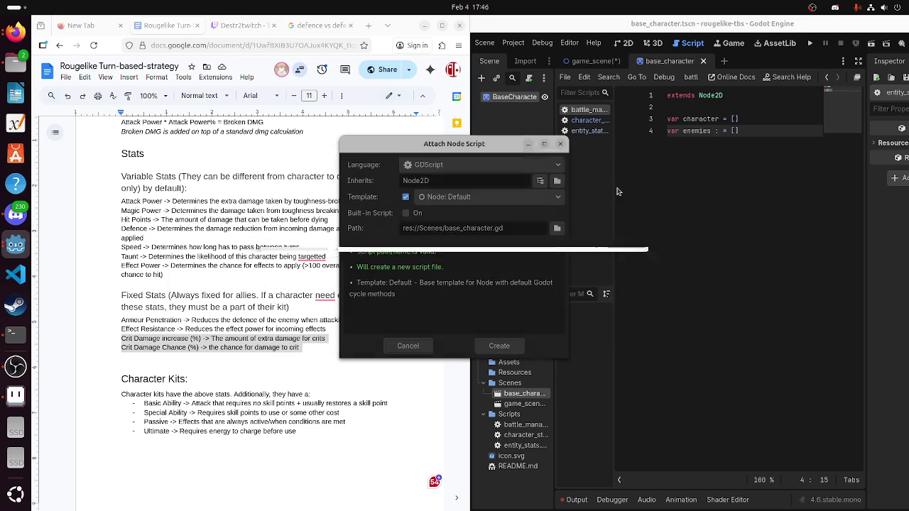
pyautogui.click(500, 346)
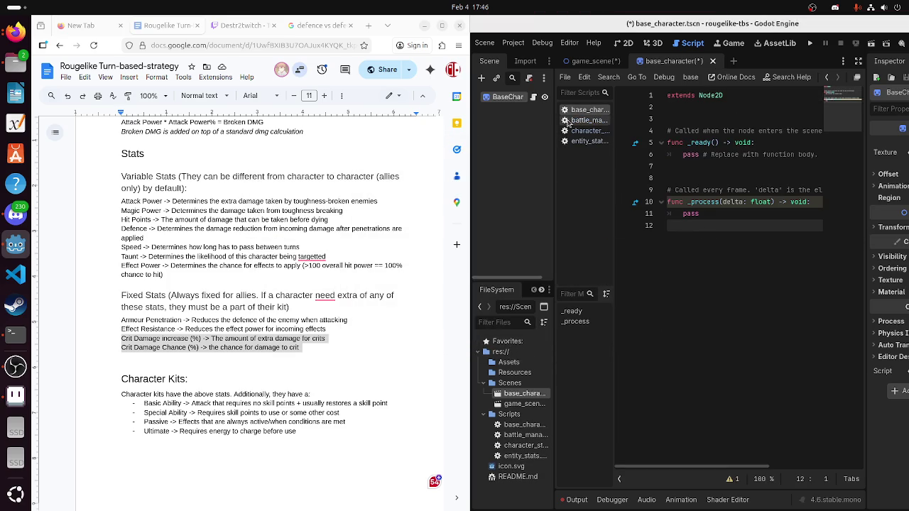
# Replace the base_character.gd template code with class_name Character
pyautogui.moveTo(718, 220); pyautogui.dragTo(651, 118)
pyautogui.press('BackSpace')
pyautogui.write('class_name ')
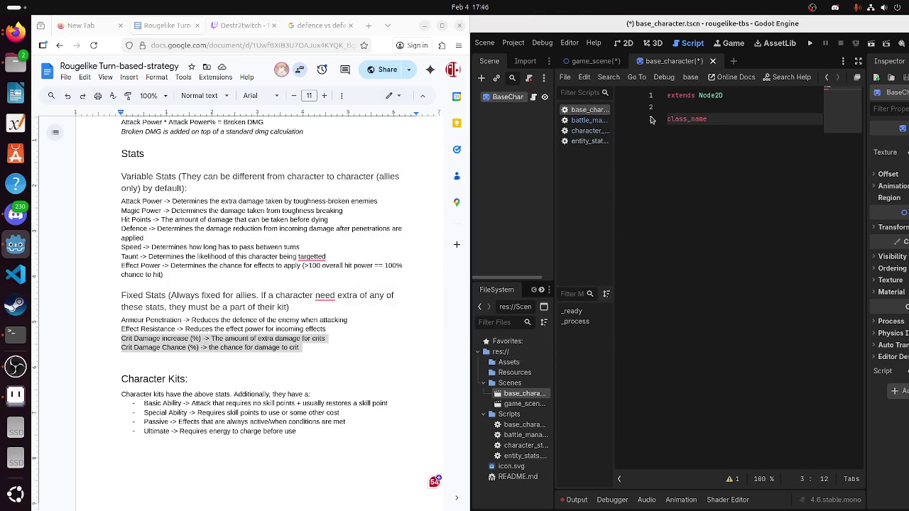
pyautogui.write('Charac')
pyautogui.write('ter')
pyautogui.press('Return')
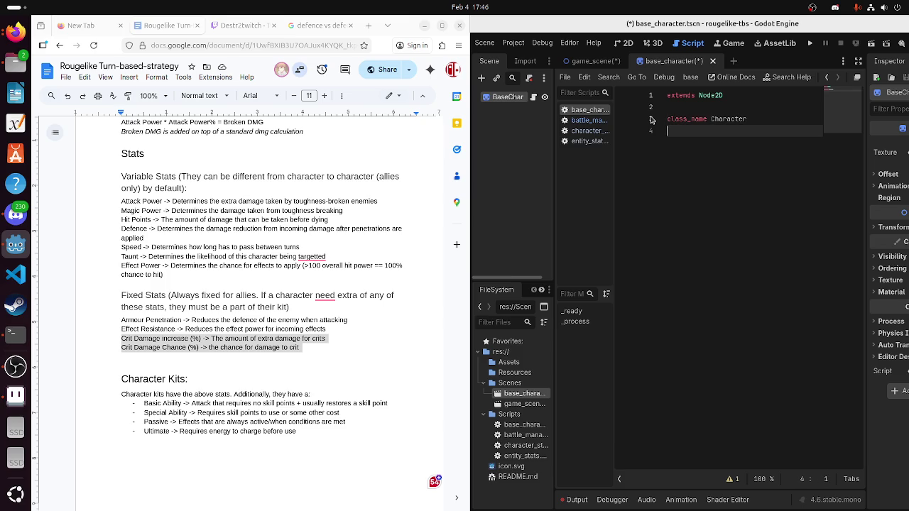
# In battle_manager.gd, begin adding a type annotation to the character variable
pyautogui.click(582, 131)
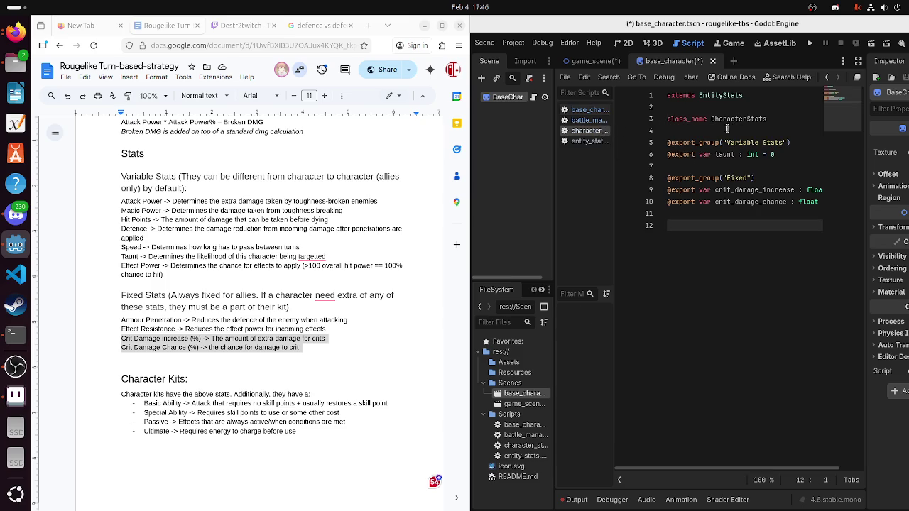
pyautogui.click(581, 120)
pyautogui.click(581, 140)
pyautogui.click(581, 120)
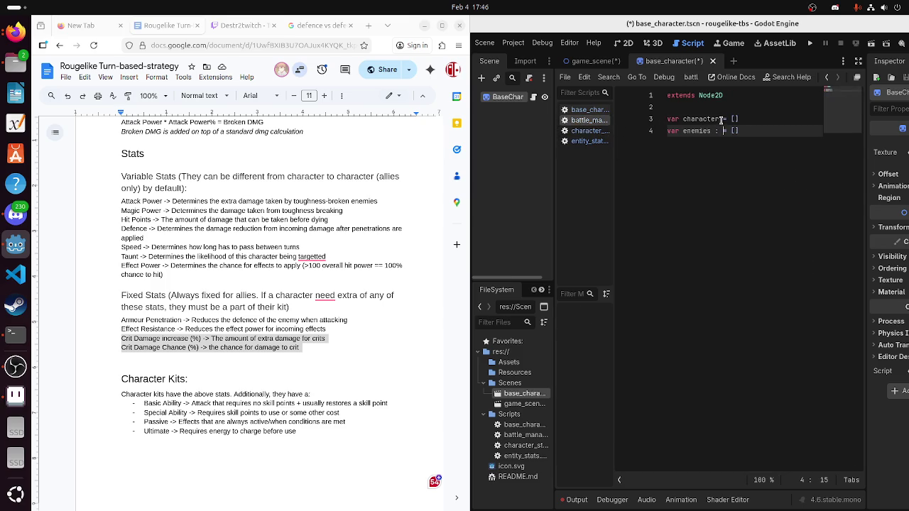
pyautogui.click(722, 119)
pyautogui.write(':')
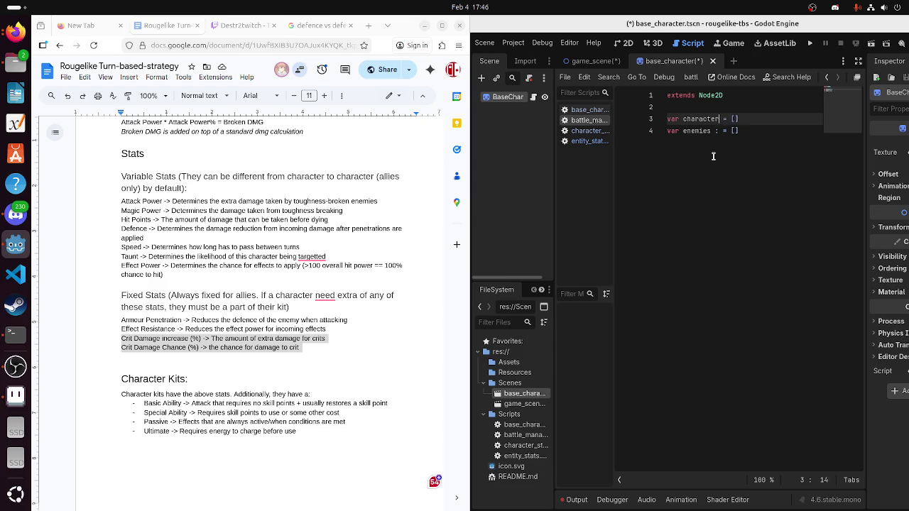
pyautogui.write(': Charact')
pyautogui.press('BackSpace')
pyautogui.press('BackSpace')
pyautogui.press('BackSpace')
pyautogui.write('Entit')
# Check the character_stats, entity_stats and base_character scripts for the Character class name
pyautogui.click(586, 130)
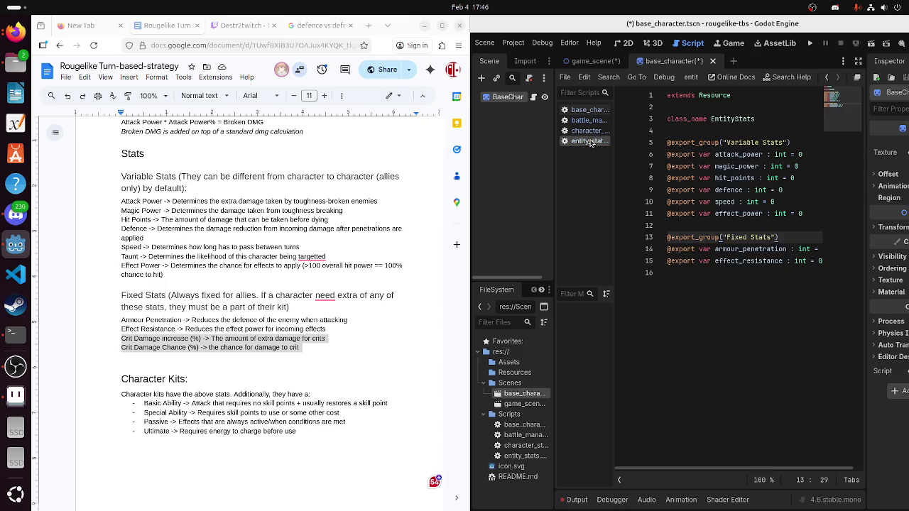
pyautogui.click(587, 141)
pyautogui.click(588, 131)
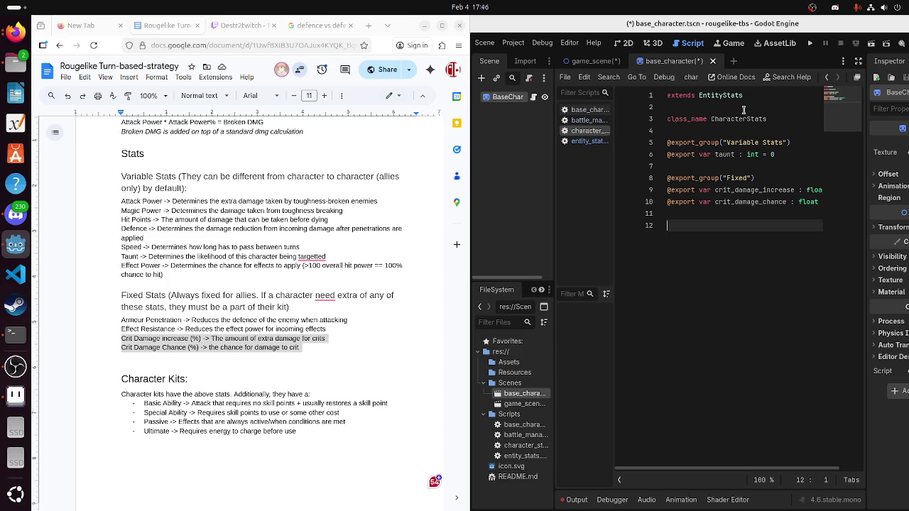
pyautogui.click(593, 120)
pyautogui.click(589, 131)
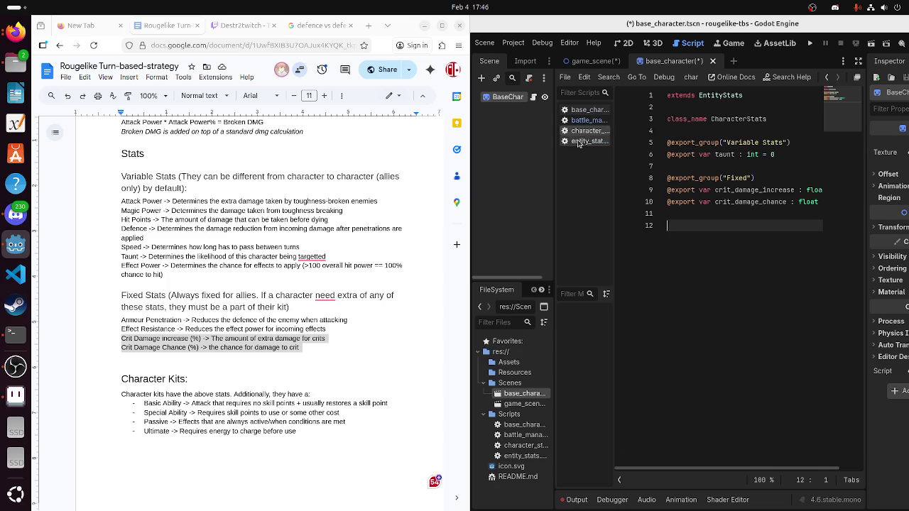
pyautogui.click(596, 120)
pyautogui.click(589, 110)
pyautogui.doubleClick(715, 119)
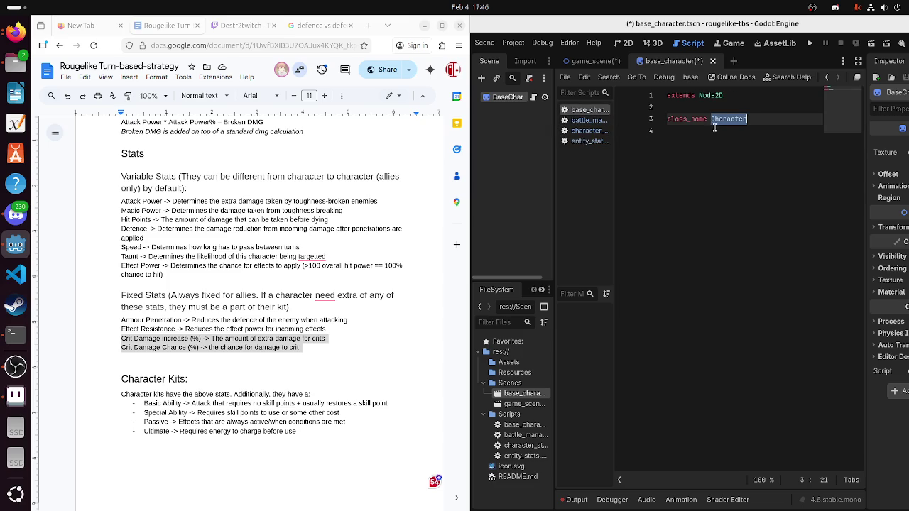
pyautogui.click(709, 153)
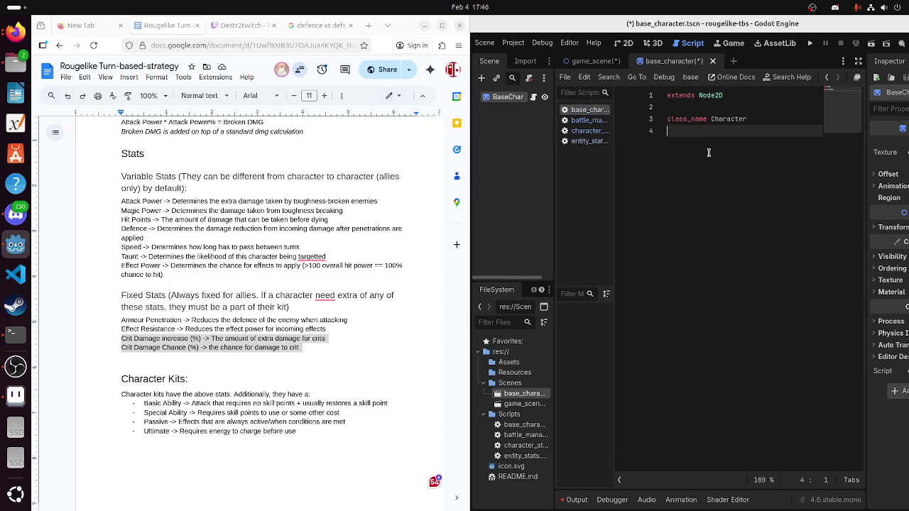
# Type the character variable as Character and remove the stray colon from enemies
pyautogui.click(588, 121)
pyautogui.click(587, 127)
pyautogui.click(589, 121)
pyautogui.doubleClick(743, 118)
pyautogui.write('Charac')
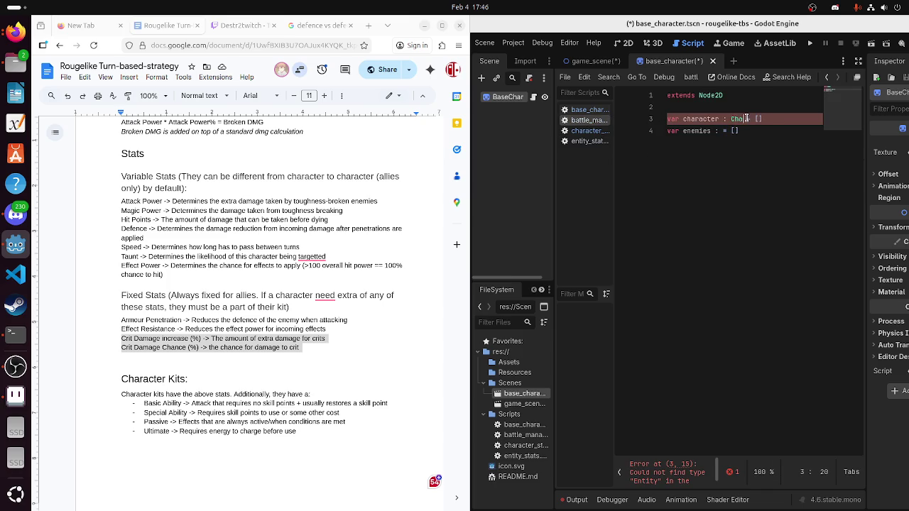
pyautogui.write('ter')
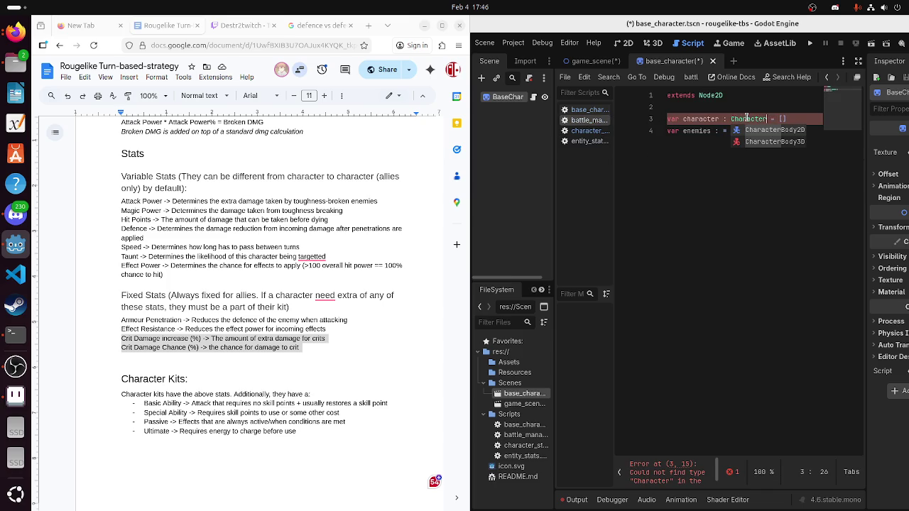
pyautogui.click(687, 153)
pyautogui.click(720, 132)
pyautogui.press('BackSpace')
pyautogui.press('BackSpace')
pyautogui.press('BackSpace')
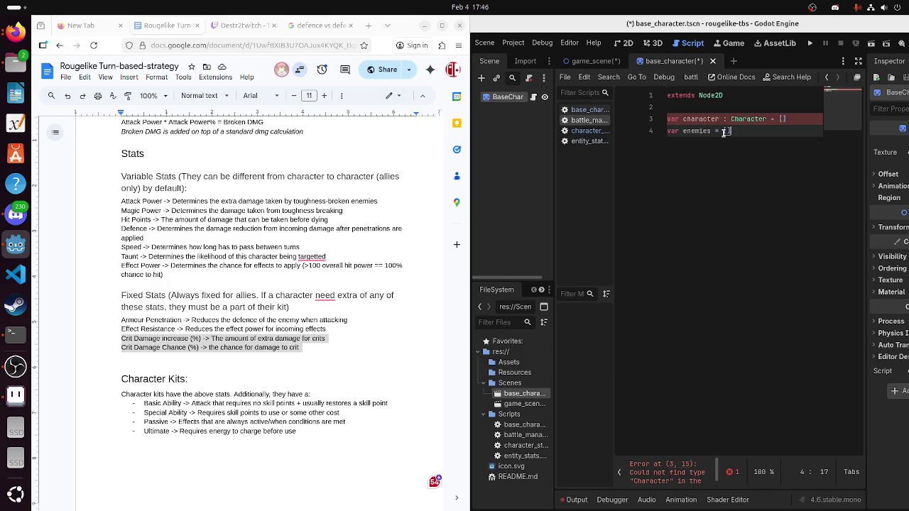
pyautogui.press('Return')
pyautogui.press('Return')
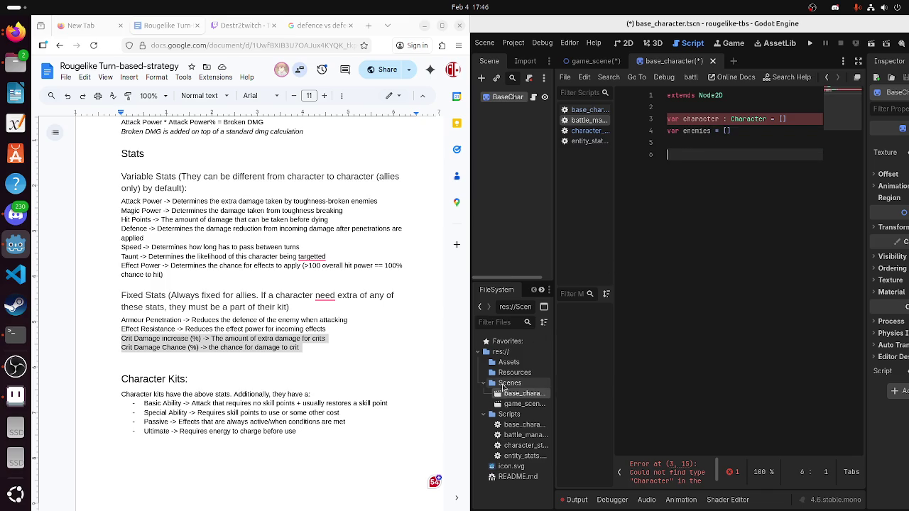
# Create a new base_enemy scene in the Scenes folder
pyautogui.rightClick(511, 383)
pyautogui.moveTo(540, 343)
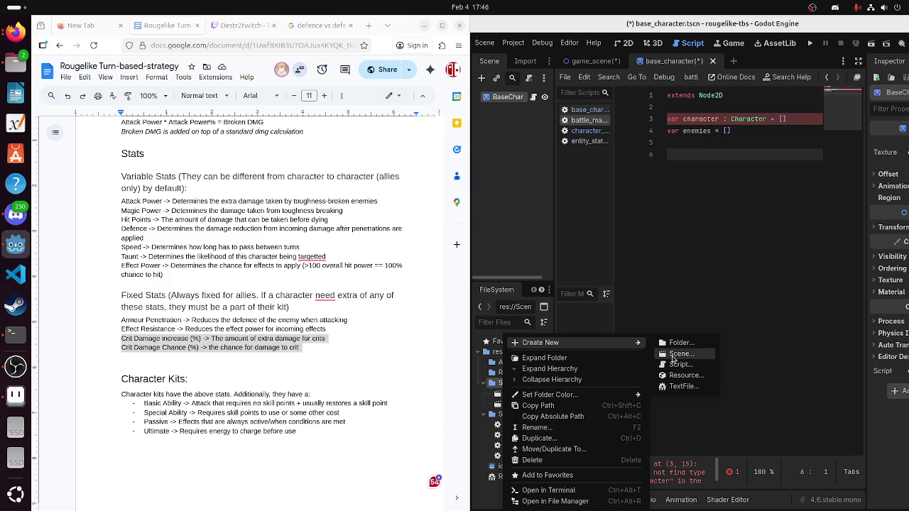
pyautogui.click(676, 354)
pyautogui.write('bas')
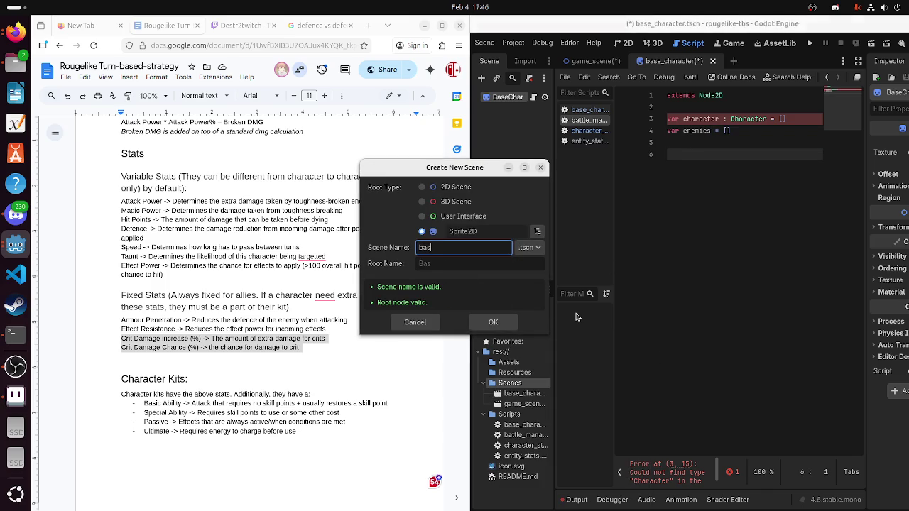
pyautogui.write('ene')
pyautogui.write('y')
pyautogui.press('Return')
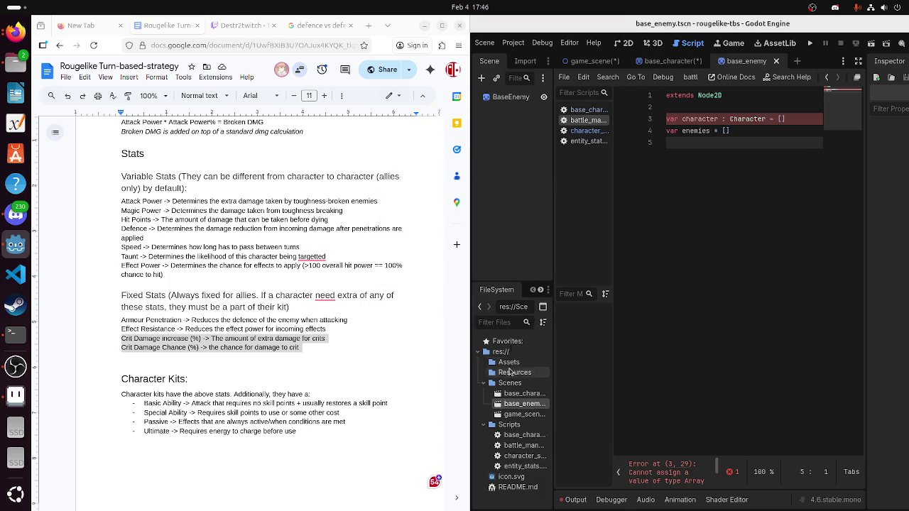
# Attach a new enemy.gd script, saved in the Scripts folder, to BaseEnemy
pyautogui.rightClick(514, 101)
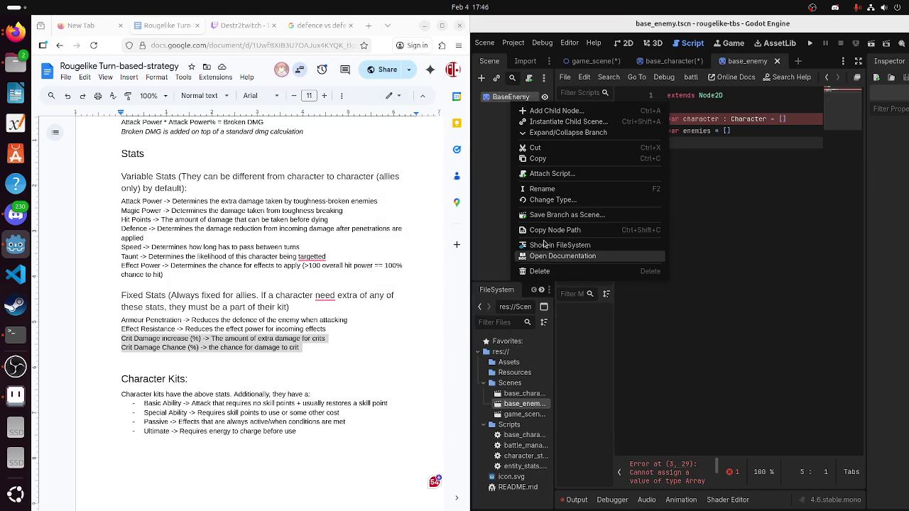
pyautogui.click(552, 173)
pyautogui.press('BackSpace')
pyautogui.press('BackSpace')
pyautogui.press('BackSpace')
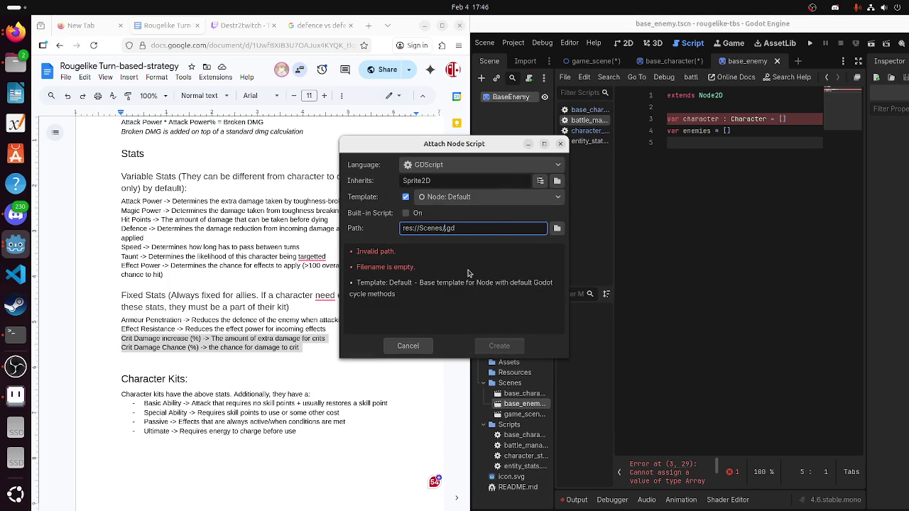
pyautogui.write('enemy')
pyautogui.click(557, 229)
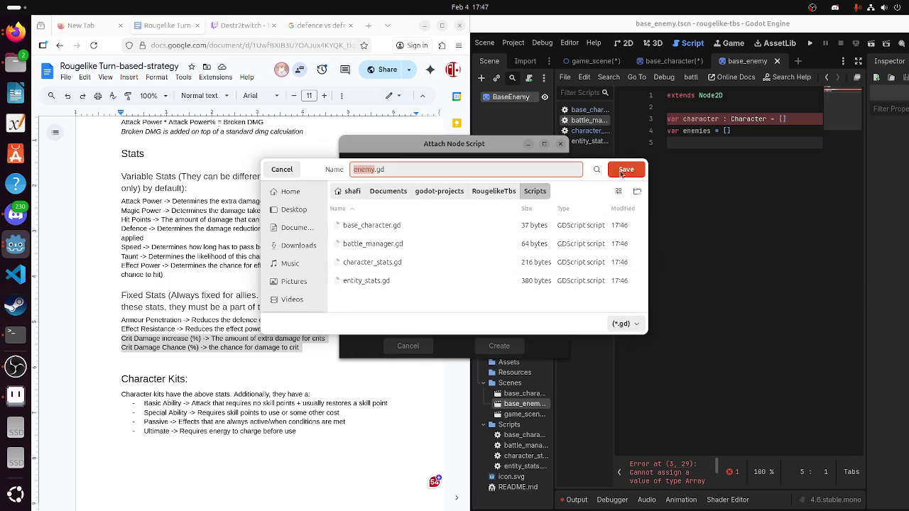
pyautogui.click(622, 172)
pyautogui.click(497, 347)
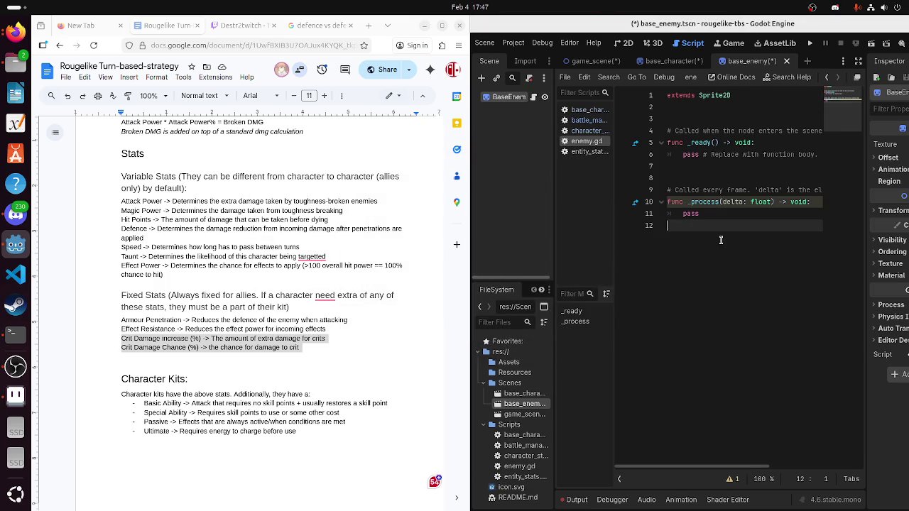
# Replace enemy.gd's template code with class_name Enemy and save the script
pyautogui.moveTo(686, 107); pyautogui.dragTo(687, 120)
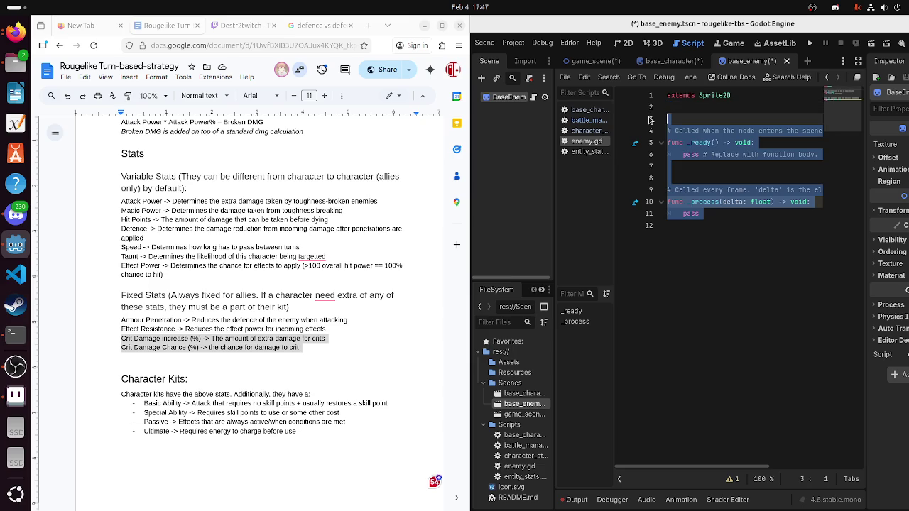
pyautogui.press('Return')
pyautogui.write('class_name Enemy')
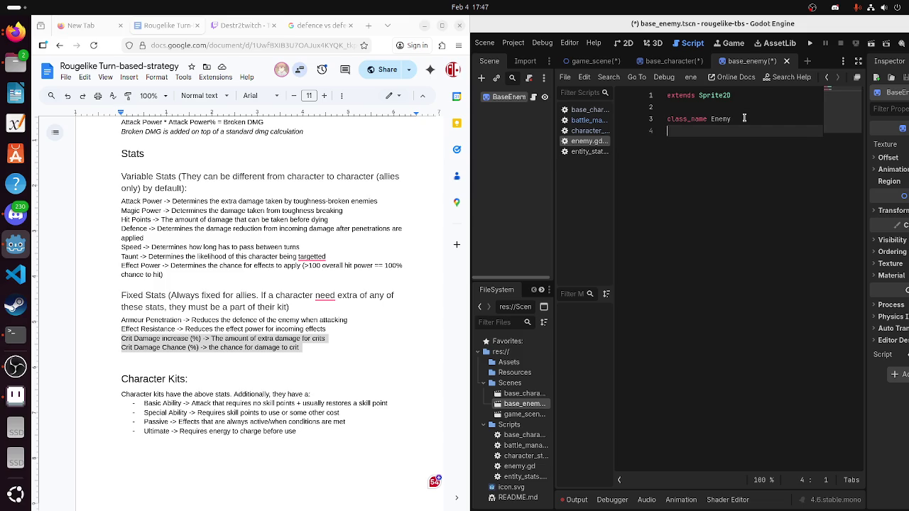
pyautogui.press('Return')
pyautogui.press('Return')
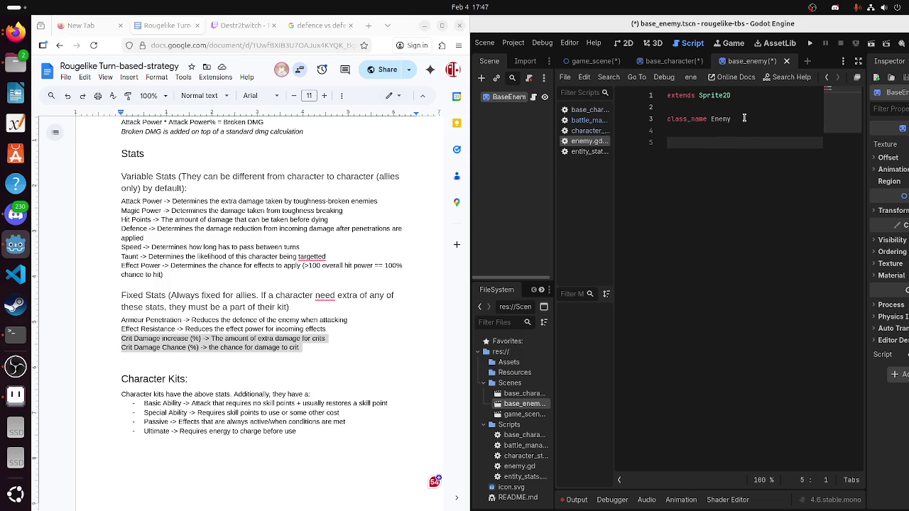
pyautogui.hotkey('ctrl', 's')
pyautogui.click(577, 151)
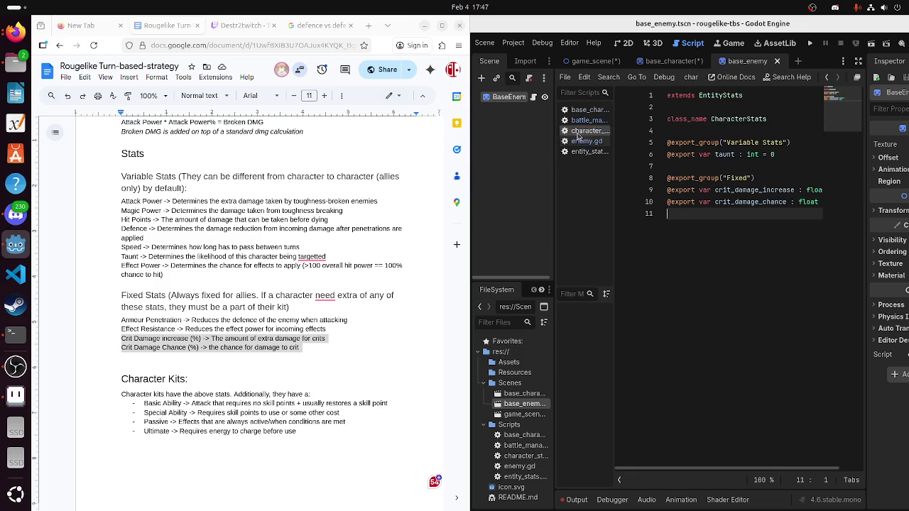
# Rename base_character.gd to character.gd in FileSystem and maximize the Godot window
pyautogui.click(579, 141)
pyautogui.click(582, 130)
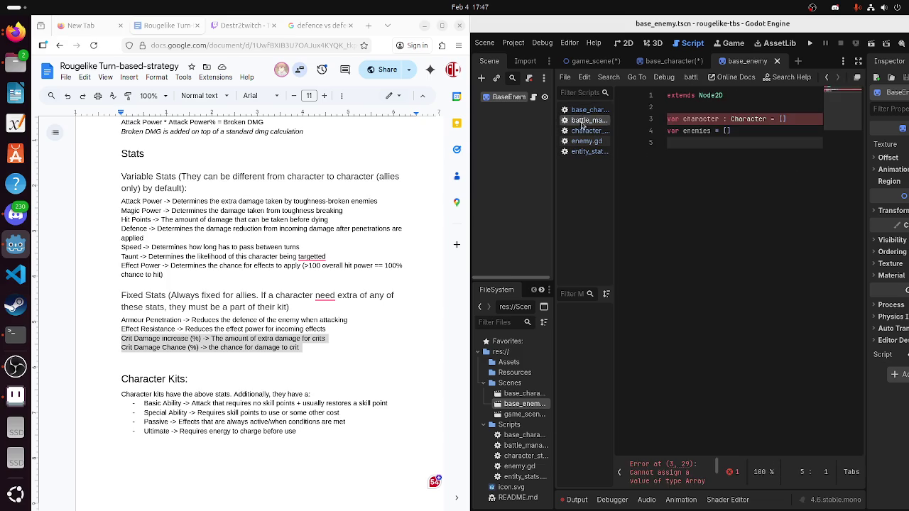
pyautogui.click(579, 140)
pyautogui.click(582, 130)
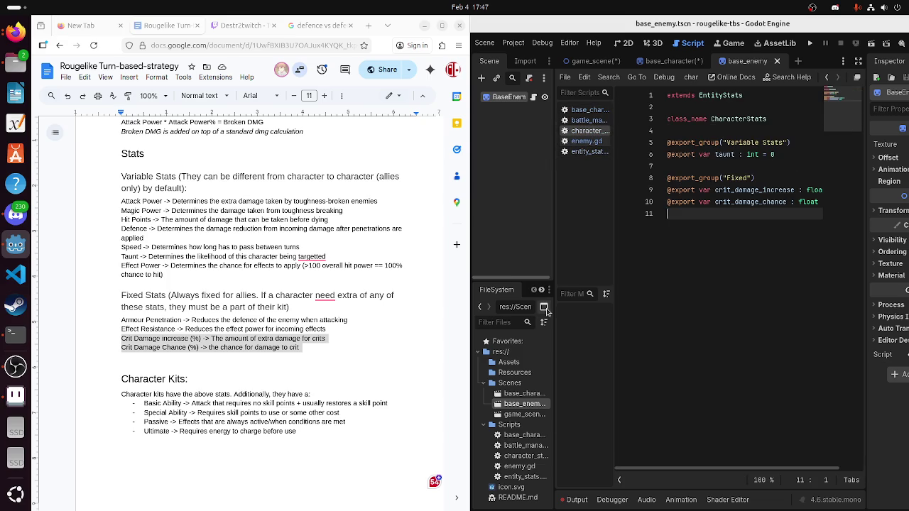
pyautogui.rightClick(524, 439)
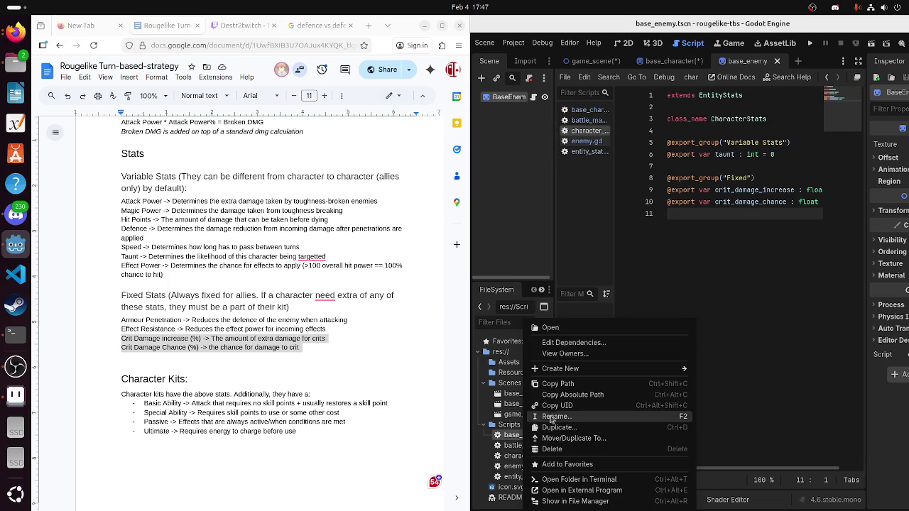
pyautogui.click(552, 421)
pyautogui.press('Right')
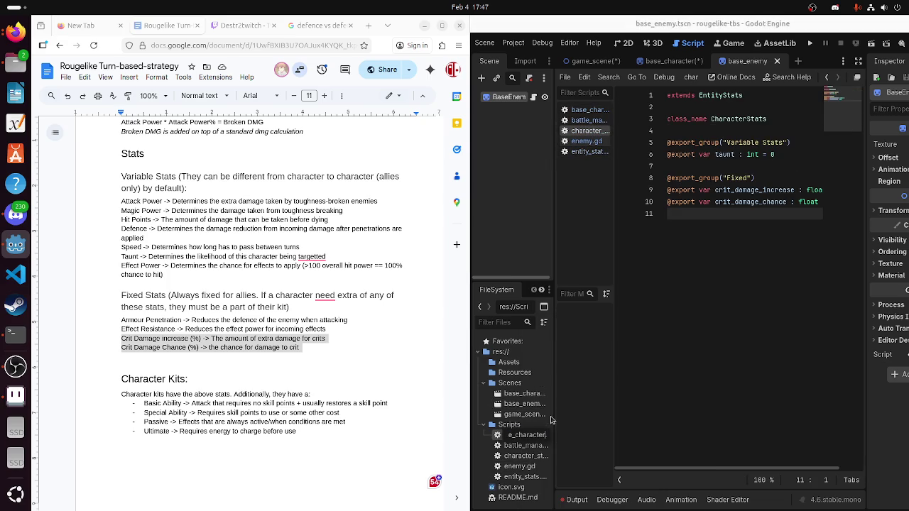
pyautogui.press('BackSpace')
pyautogui.press('BackSpace')
pyautogui.press('BackSpace')
pyautogui.press('Return')
pyautogui.doubleClick(728, 31)
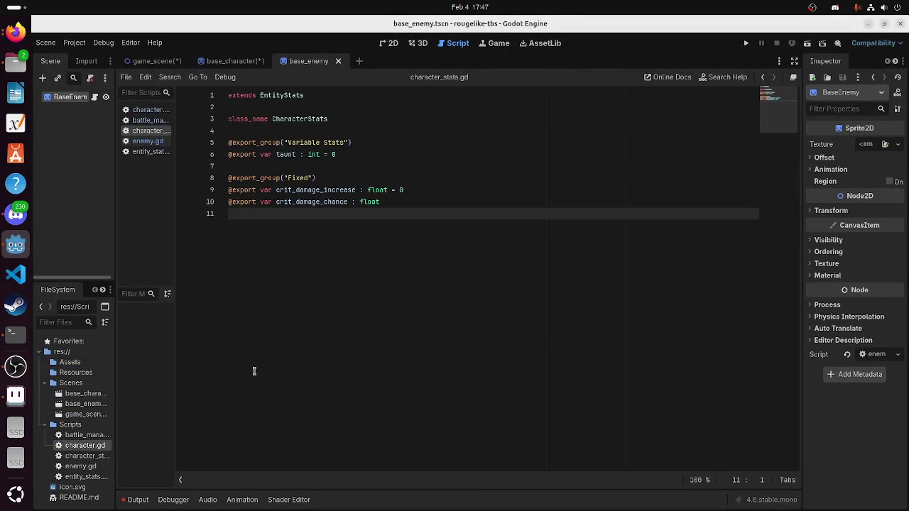
# Save the base_character and game_scene scenes
pyautogui.click(234, 61)
pyautogui.hotkey('ctrl', 's')
pyautogui.click(150, 62)
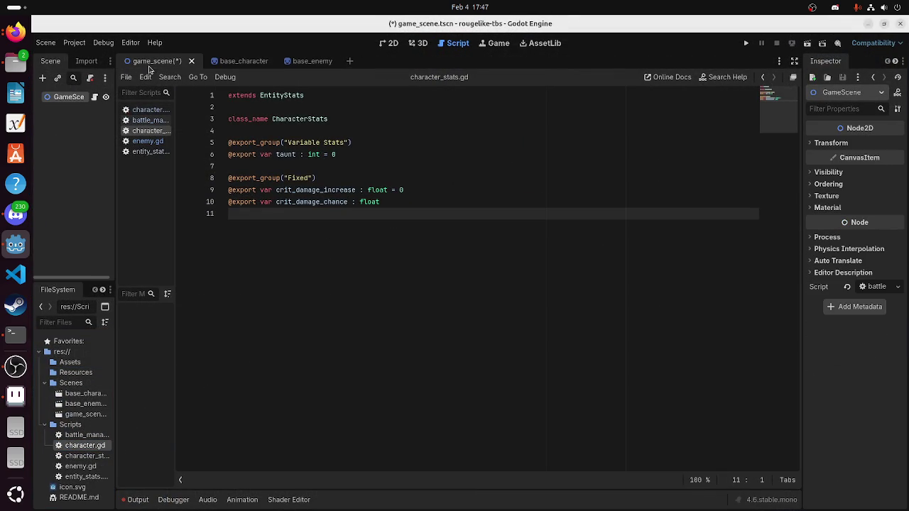
pyautogui.hotkey('ctrl', 's')
# Open battle_manager.gd in the script editor, showing its Array-to-Character type error
pyautogui.click(389, 43)
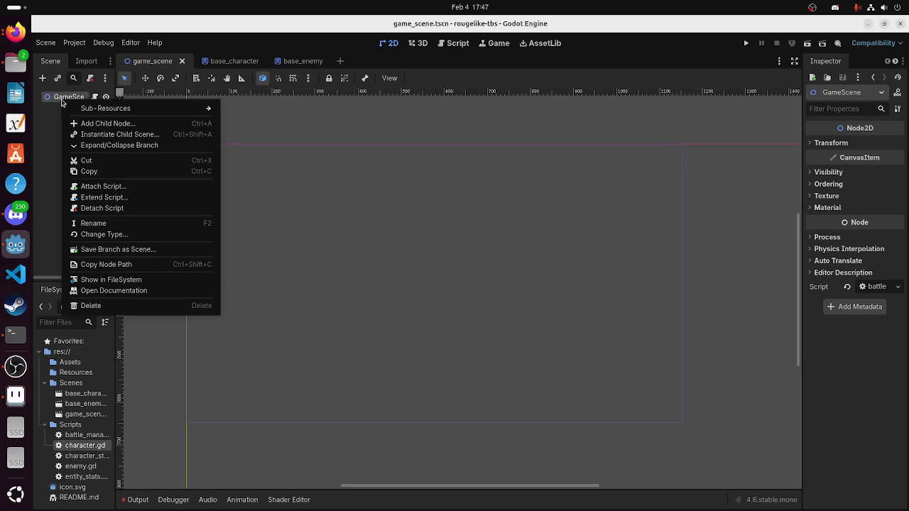
pyautogui.rightClick(61, 100)
pyautogui.click(205, 63)
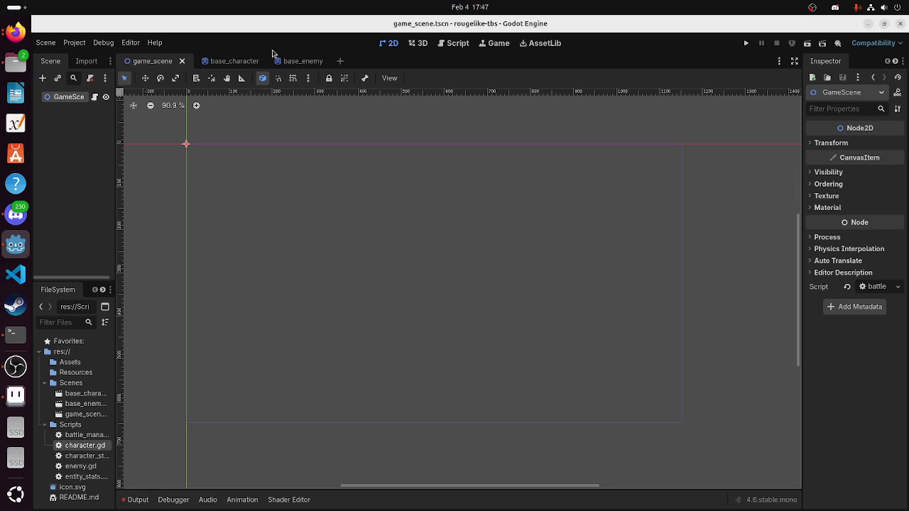
pyautogui.click(454, 43)
pyautogui.click(149, 129)
pyautogui.click(149, 121)
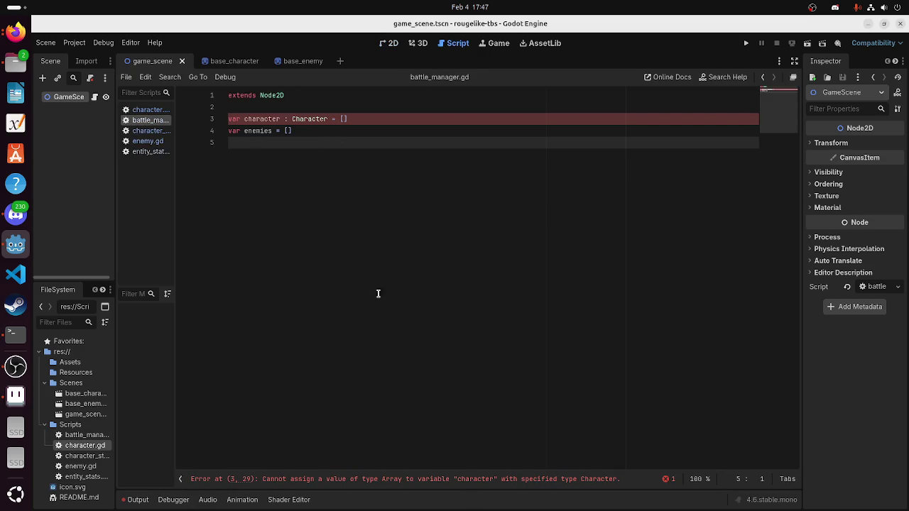
# Change the variable type on line 3 from Character to Array[Character]
pyautogui.click(326, 118)
pyautogui.click(292, 119)
pyautogui.write('Arra')
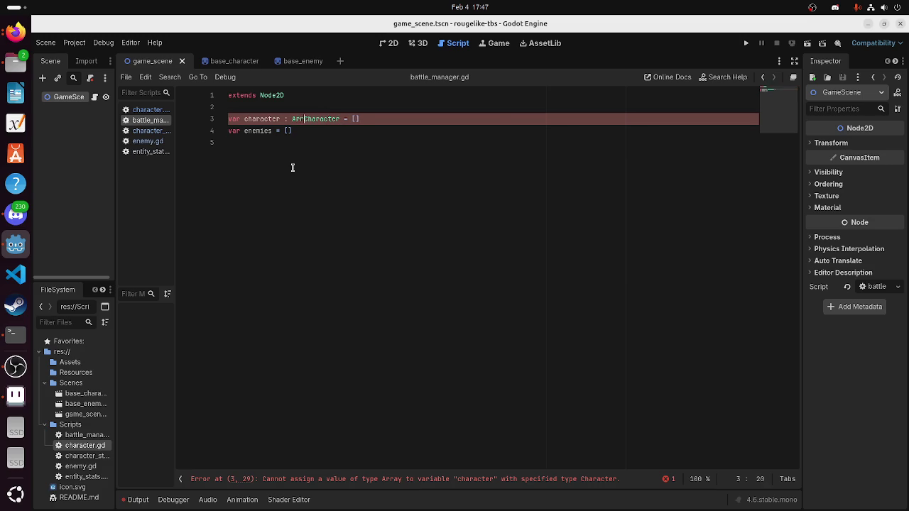
pyautogui.write('y[')
pyautogui.press('Right')
pyautogui.press('Right')
pyautogui.press('Right')
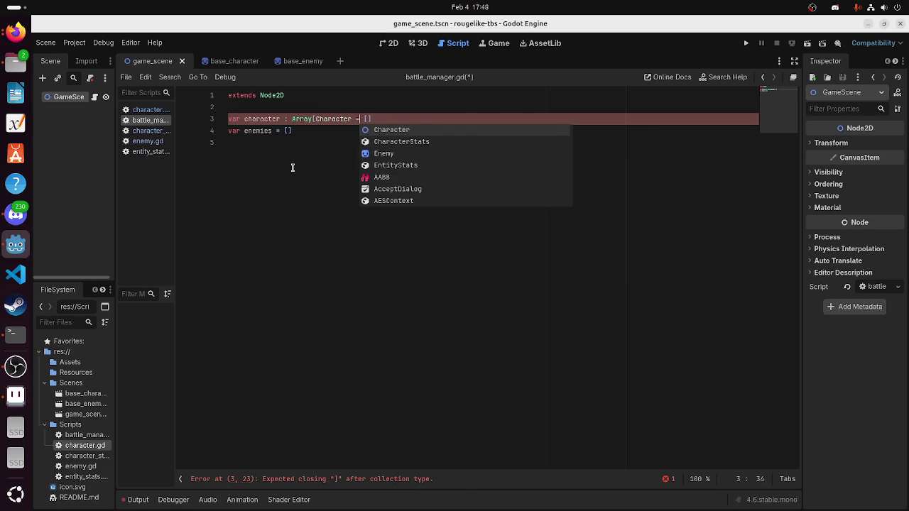
pyautogui.press('Escape')
pyautogui.write(']')
pyautogui.press('Down')
pyautogui.press('Down')
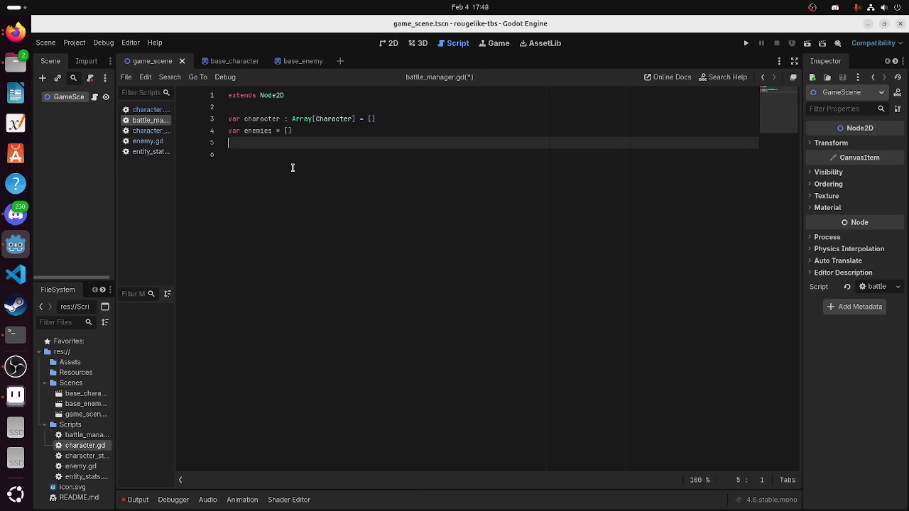
pyautogui.press('Return')
pyautogui.press('Return')
pyautogui.press('Up')
pyautogui.write('@export')
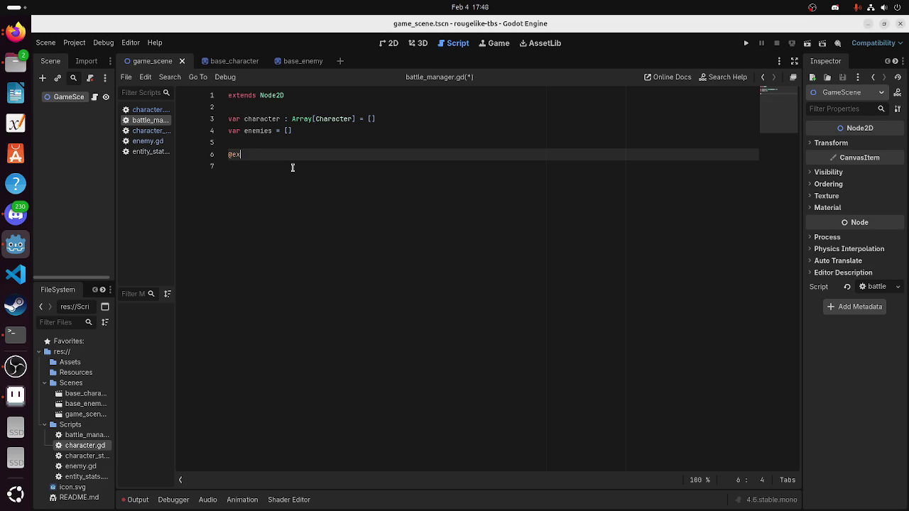
pyautogui.press('BackSpace')
pyautogui.write('_gro')
pyautogui.press('Return')
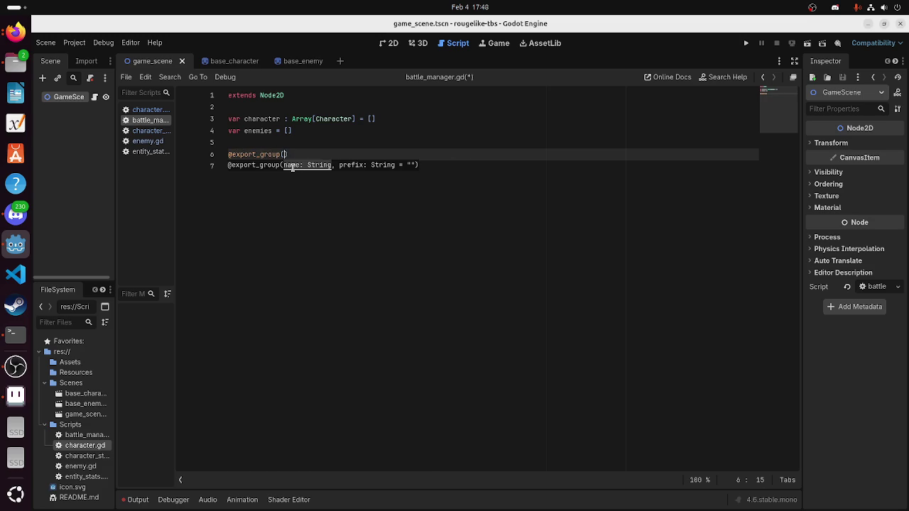
pyautogui.write('"')
pyautogui.press('BackSpace')
pyautogui.press('BackSpace')
pyautogui.press('BackSpace')
pyautogui.write('oup')
pyautogui.write('("Debug')
pyautogui.press('End')
pyautogui.write(':')
pyautogui.press('Return')
pyautogui.press('BackSpace')
pyautogui.press('BackSpace')
pyautogui.press('BackSpace')
pyautogui.press('Return')
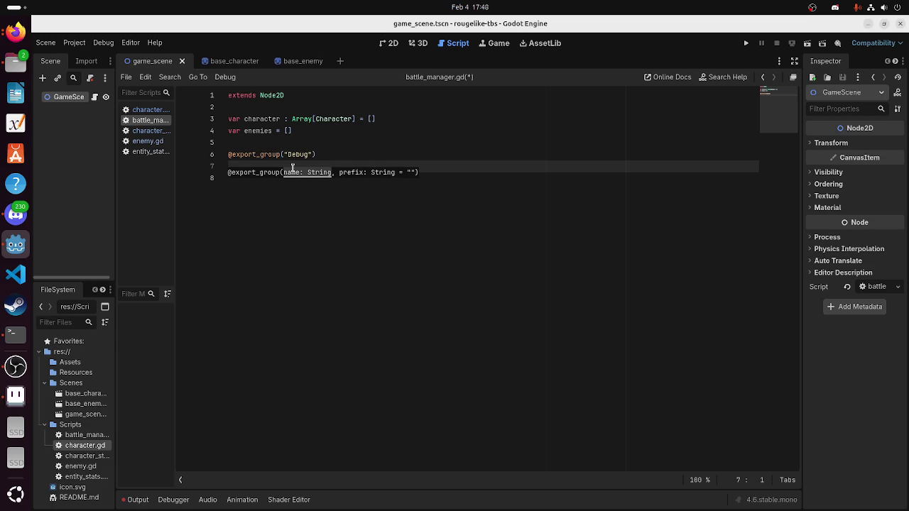
pyautogui.write('@exp')
pyautogui.press('BackSpace')
pyautogui.press('BackSpace')
pyautogui.press('BackSpace')
pyautogui.write('@exp')
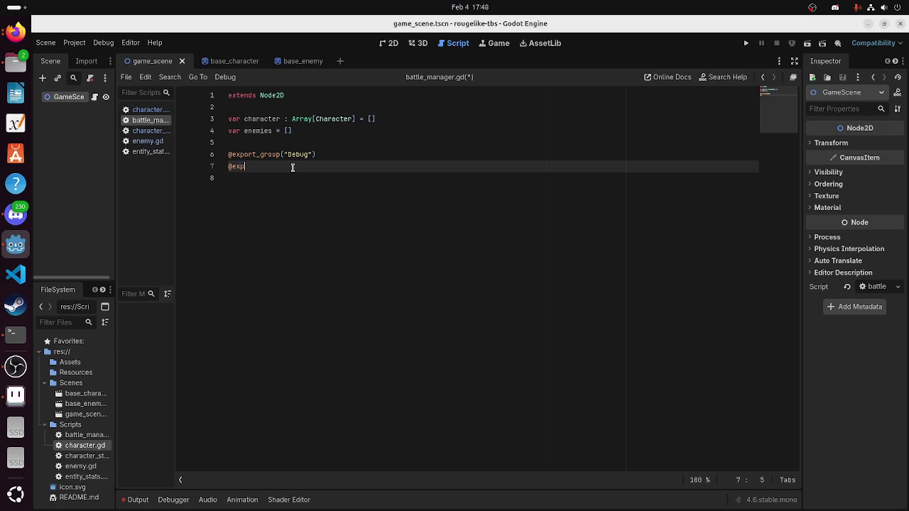
pyautogui.write('ort var character')
pyautogui.write('s_to_spe')
pyautogui.write('wn ')
pyautogui.write(':')
pyautogui.press('BackSpace')
pyautogui.press('BackSpace')
pyautogui.press('BackSpace')
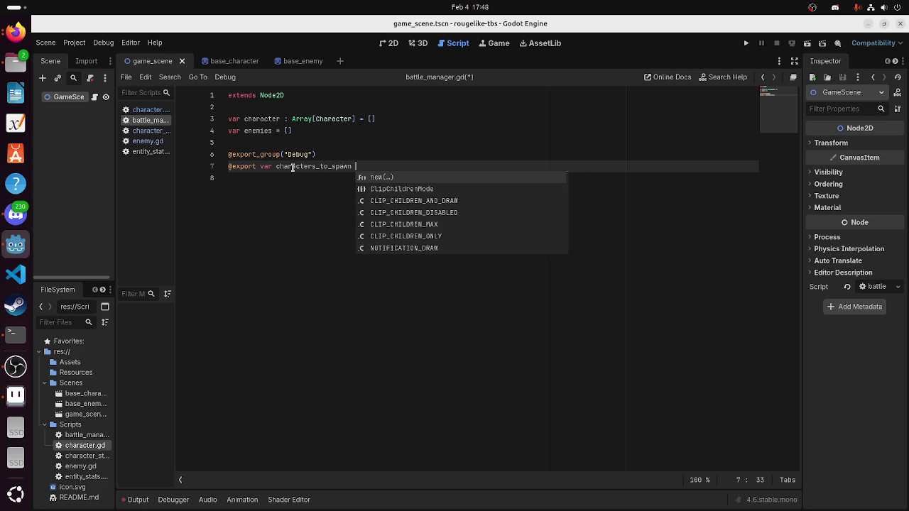
pyautogui.write(': Arra')
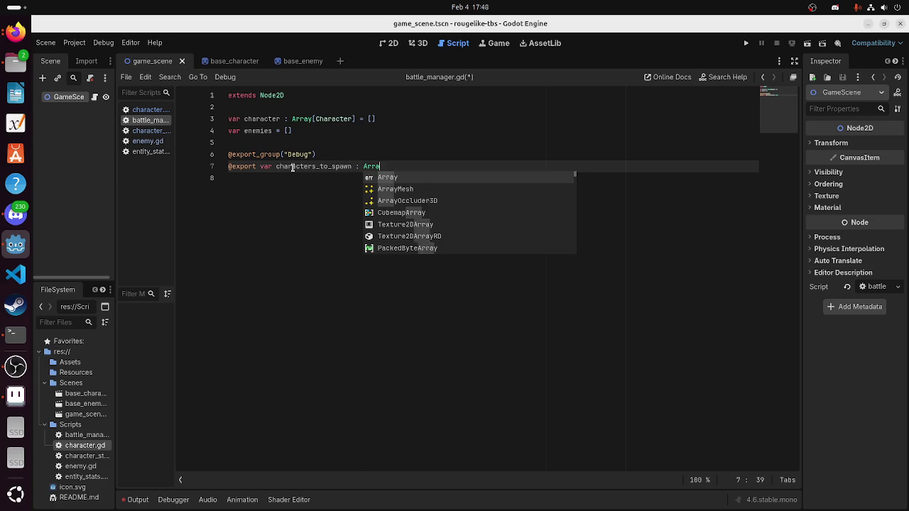
pyautogui.write('y[Character]')
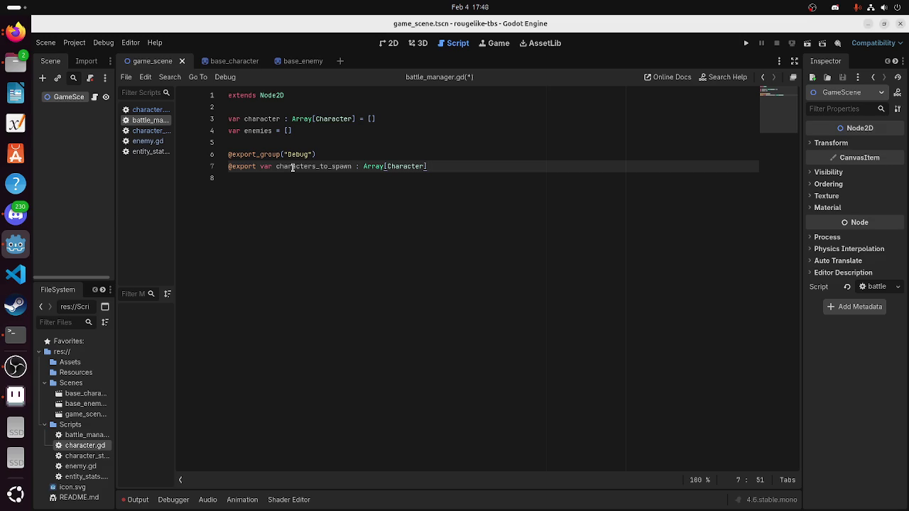
pyautogui.press('Return')
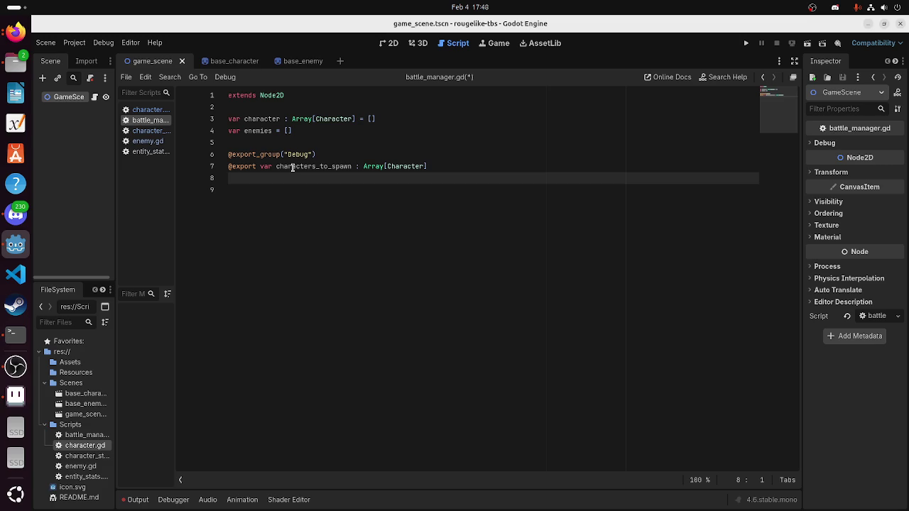
pyautogui.click(16, 214)
pyautogui.click(321, 391)
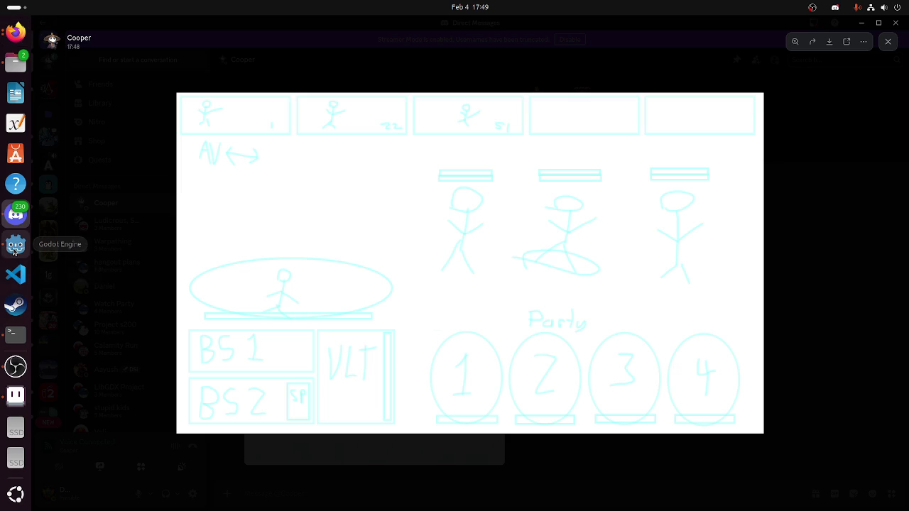
# Leave the Discord battle sketch and go back to the Godot editor
pyautogui.click(16, 245)
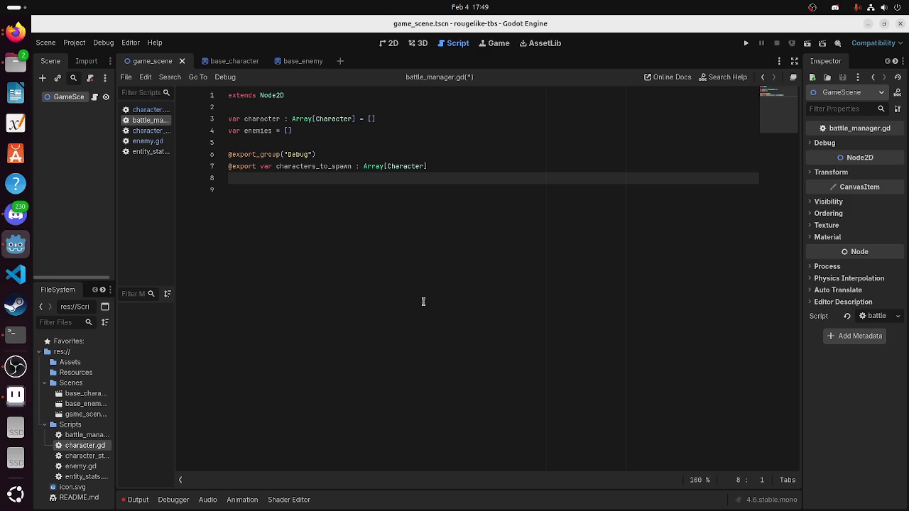
# Start an exported enemies_to_spawn array declaration on line 8
pyautogui.click(558, 232)
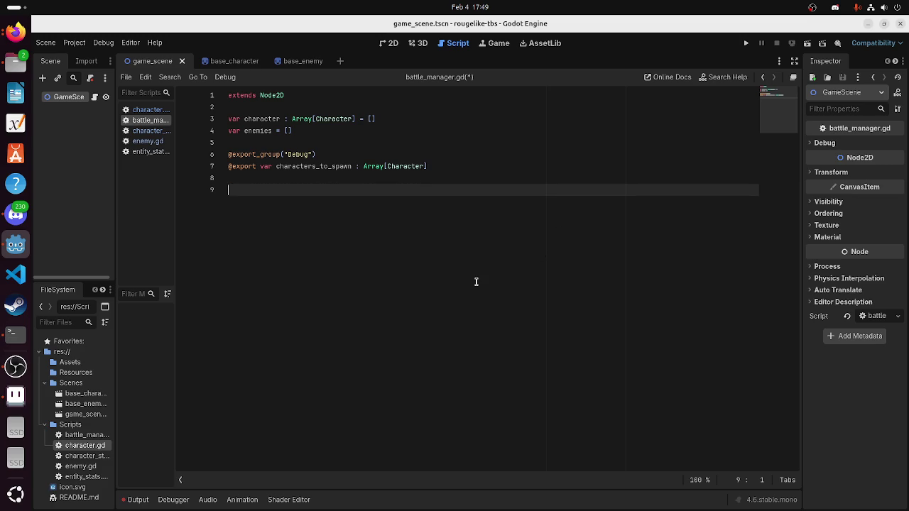
pyautogui.click(279, 173)
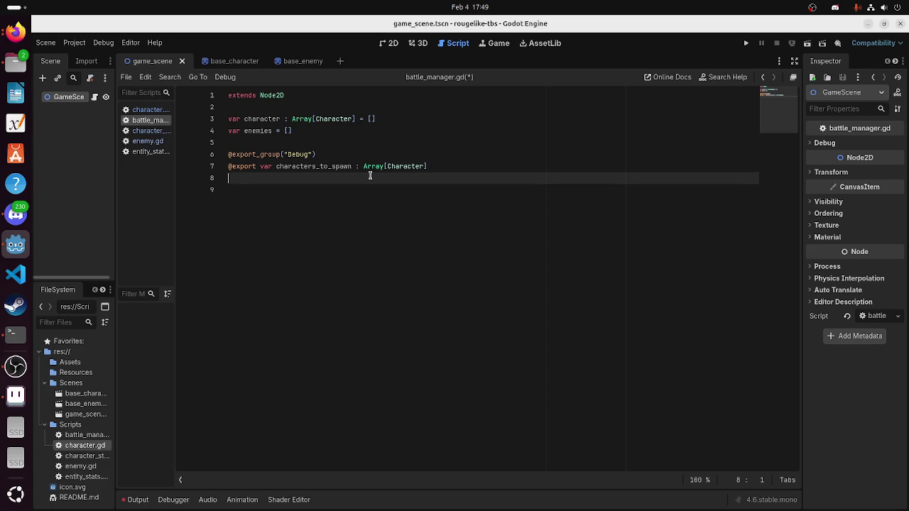
pyautogui.press('Down')
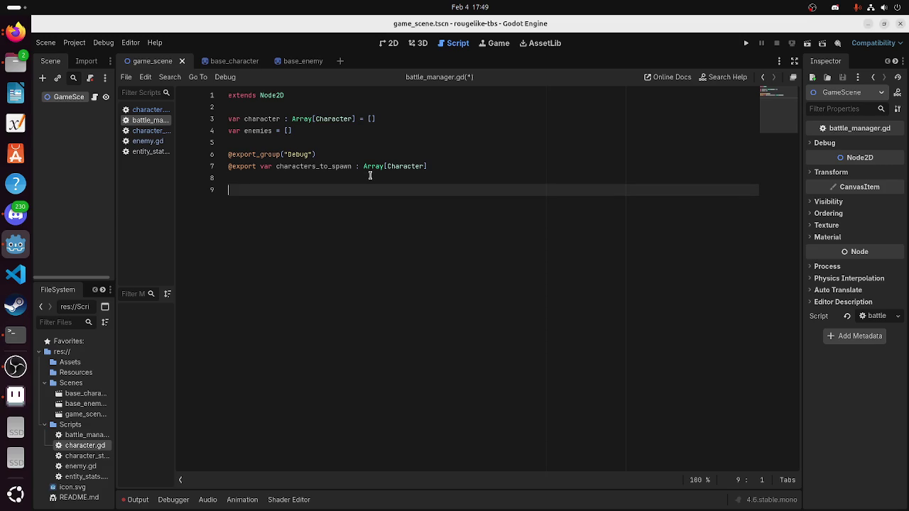
pyautogui.press('Up')
pyautogui.press('Up')
pyautogui.press('Down')
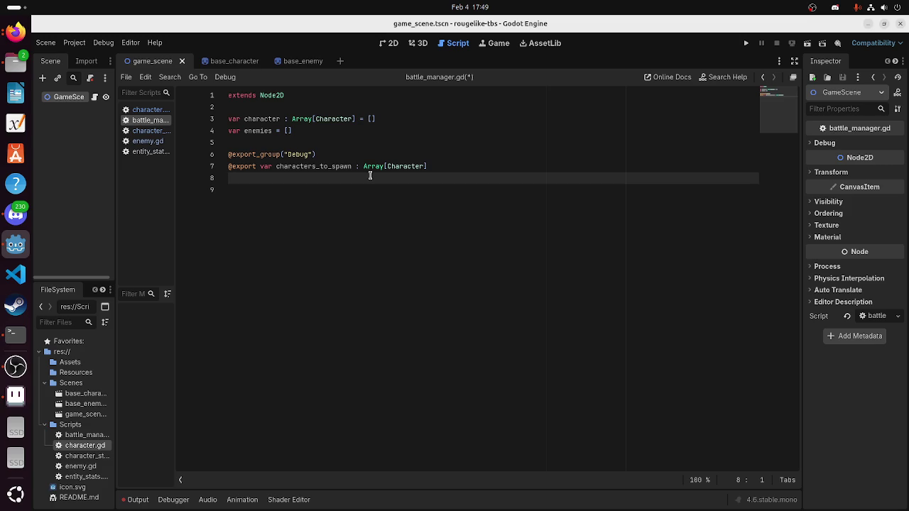
pyautogui.write('@export var ')
pyautogui.write('enemies')
pyautogui.write('_tospawn : Array[')
pyautogui.press('BackSpace')
pyautogui.press('BackSpace')
pyautogui.press('BackSpace')
pyautogui.press('BackSpace')
pyautogui.press('BackSpace')
pyautogui.press('BackSpace')
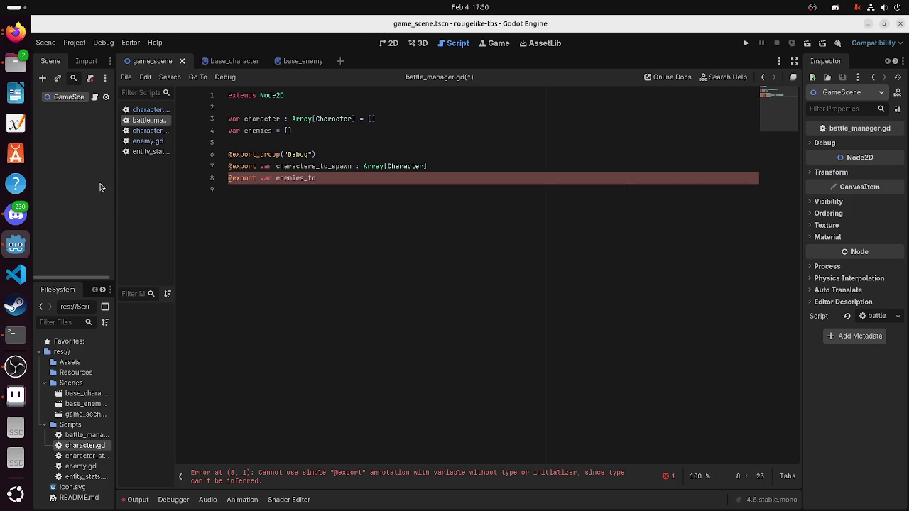
# Check enemy.gd's class name and type enemies_to_spawn as Array[Enemy]
pyautogui.click(164, 141)
pyautogui.click(150, 120)
pyautogui.write('_spaw')
pyautogui.write('n : Array[')
pyautogui.write('Ennemie')
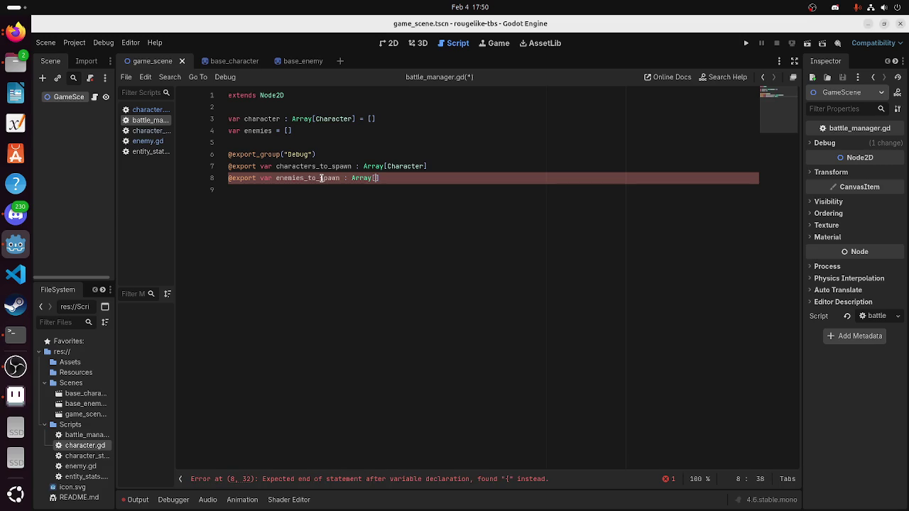
pyautogui.press('BackSpace')
pyautogui.press('BackSpace')
pyautogui.press('BackSpace')
pyautogui.write('emies')
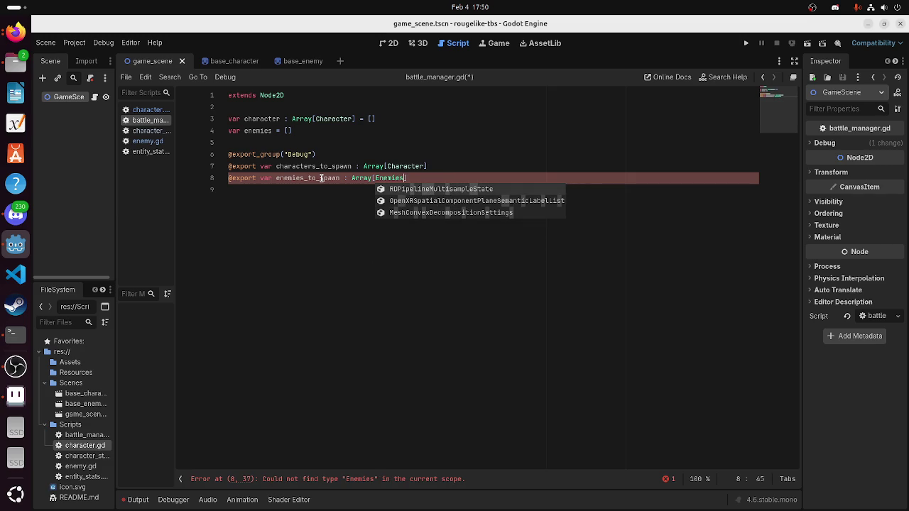
pyautogui.click(321, 133)
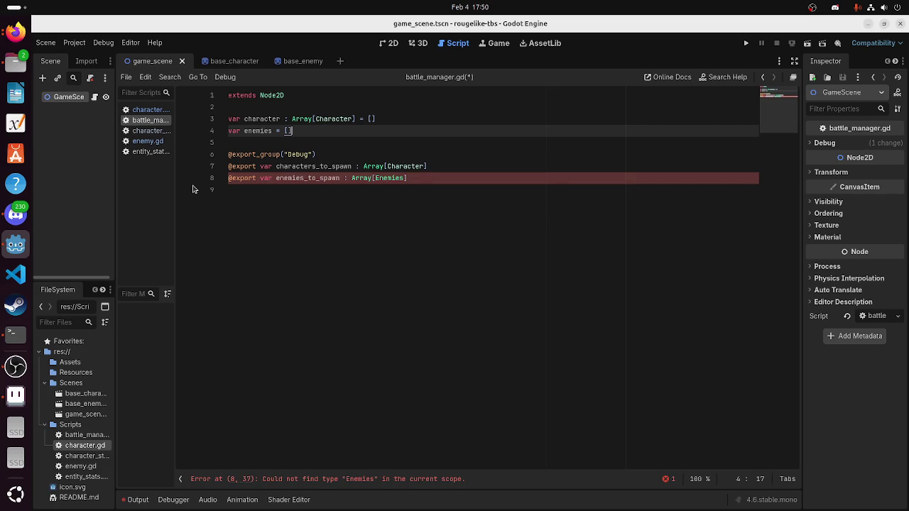
pyautogui.click(403, 178)
pyautogui.press('BackSpace')
pyautogui.press('BackSpace')
pyautogui.press('BackSpace')
pyautogui.write('y')
# Give the enemies variable on line 4 the type Array[Enemy]
pyautogui.click(240, 133)
pyautogui.click(272, 133)
pyautogui.write(': Array[E')
pyautogui.write('y')
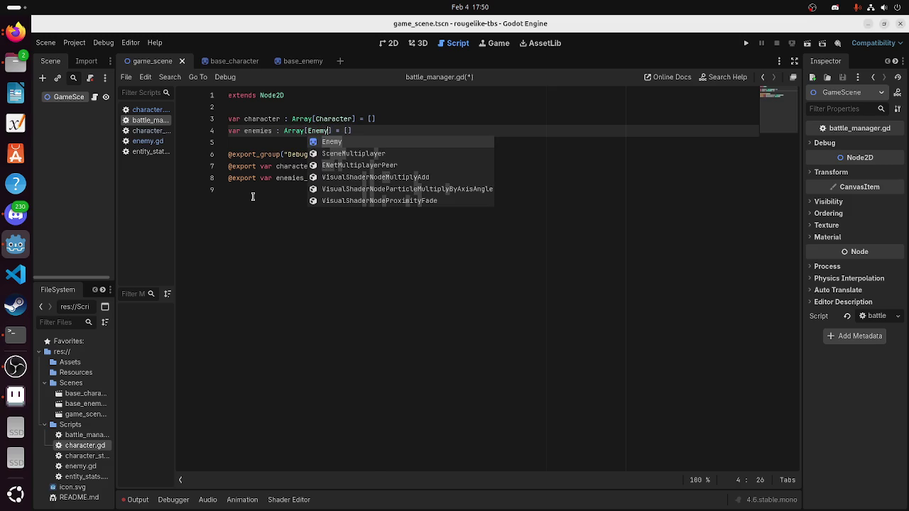
# Begin a func _ready() on a new line after the exports
pyautogui.click(252, 197)
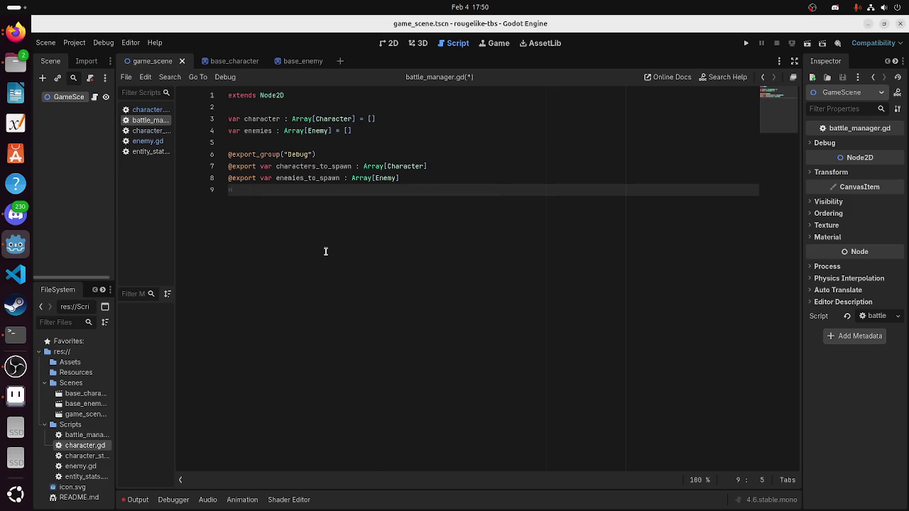
pyautogui.press('Return')
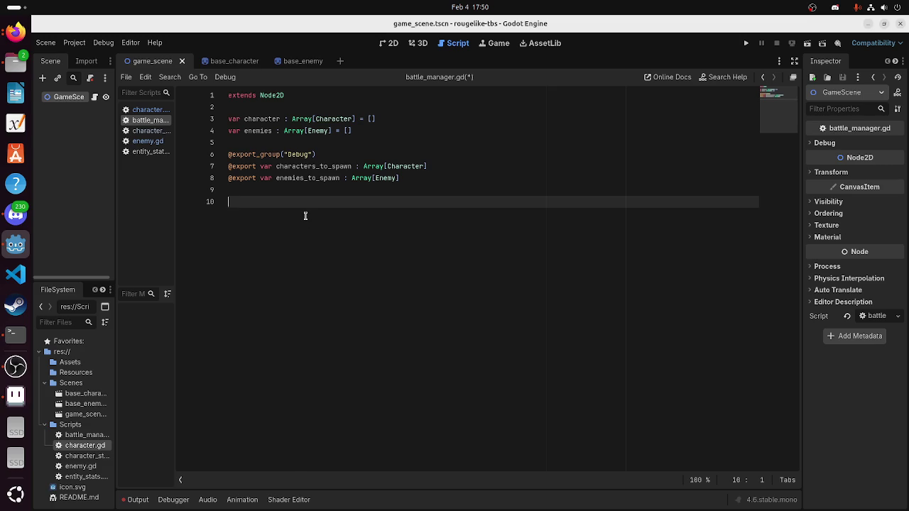
pyautogui.write('func _')
pyautogui.write('ready(')
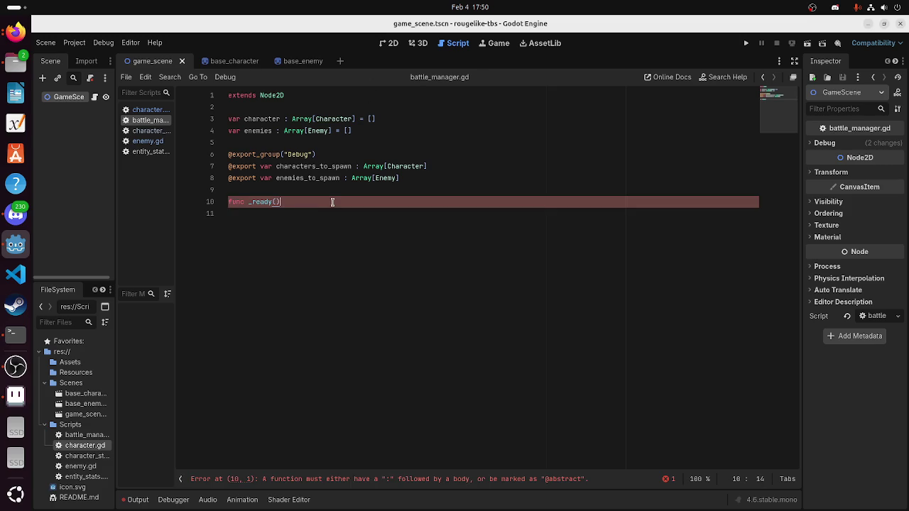
pyautogui.tripleClick(246, 202)
pyautogui.click(389, 43)
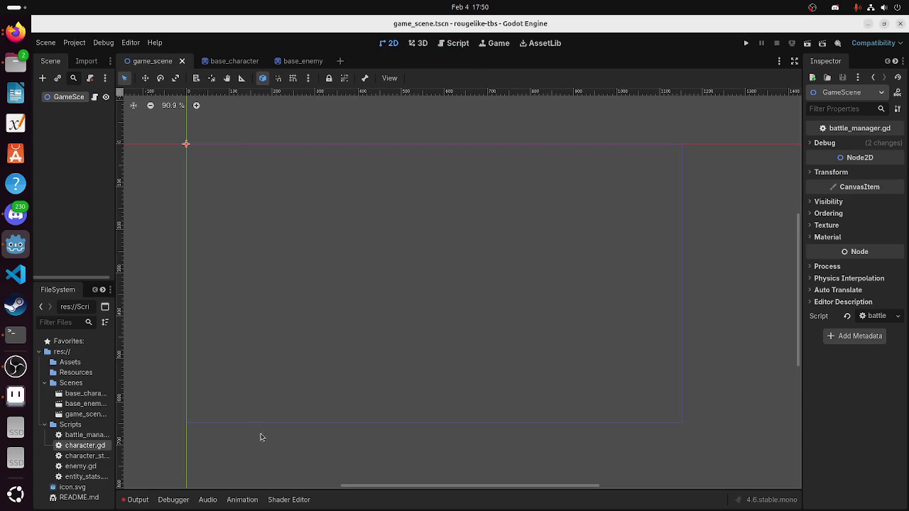
# Browse the Control and Container node types for a new GameScene child
pyautogui.rightClick(76, 99)
pyautogui.click(113, 122)
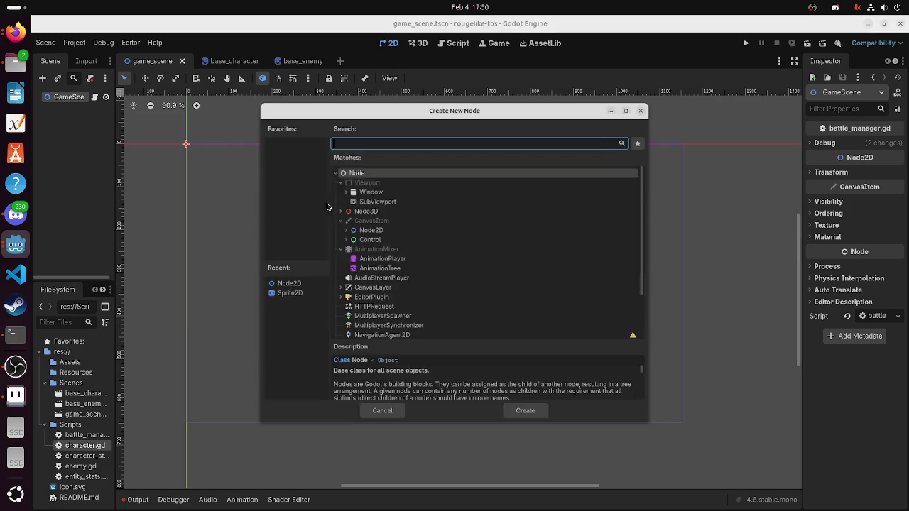
pyautogui.click(355, 221)
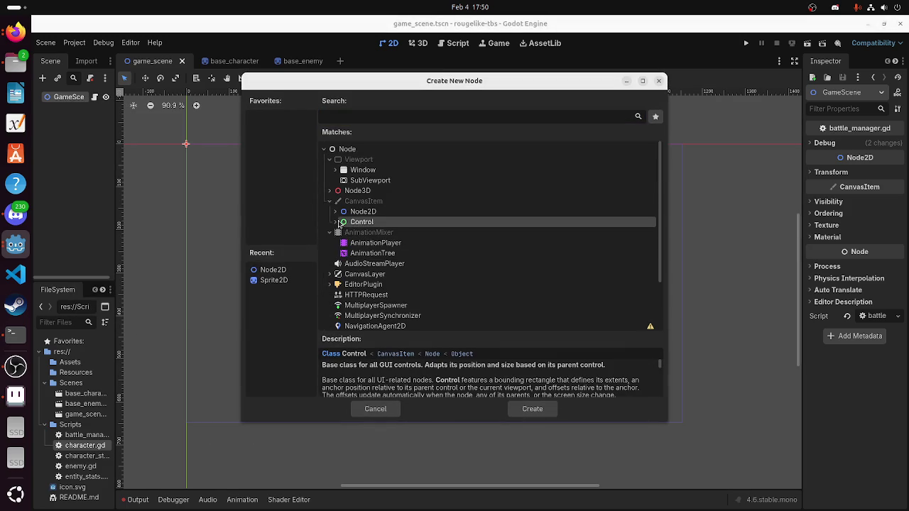
pyautogui.click(344, 222)
pyautogui.scroll(-3, 370, 267)
pyautogui.scroll(-1, 371, 270)
pyautogui.scroll(2, 371, 269)
pyautogui.scroll(1, 353, 206)
pyautogui.click(341, 184)
pyautogui.scroll(-1, 375, 279)
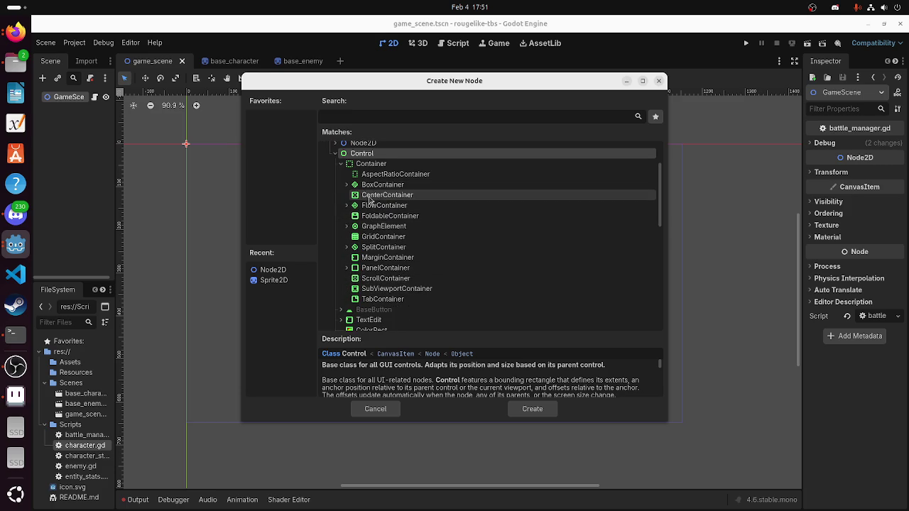
# Compare container types and add an HBoxContainer as a child of GameScene
pyautogui.click(348, 269)
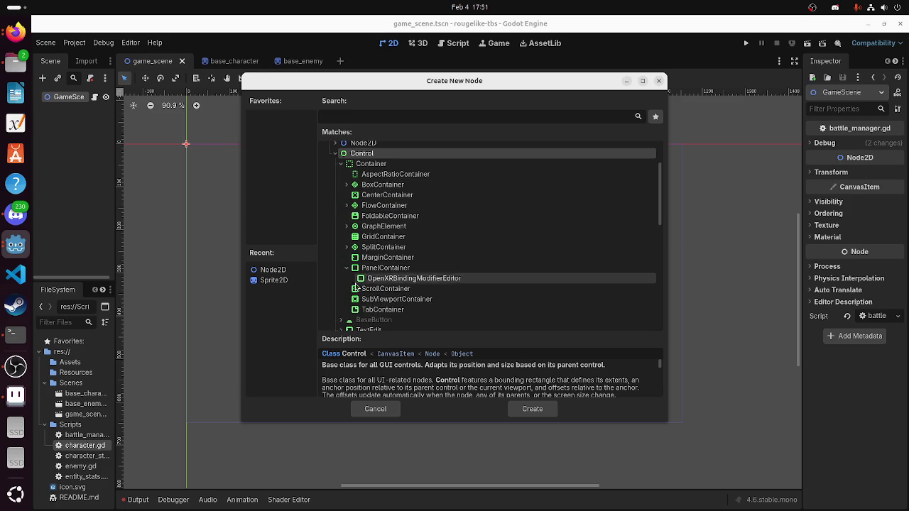
pyautogui.click(348, 269)
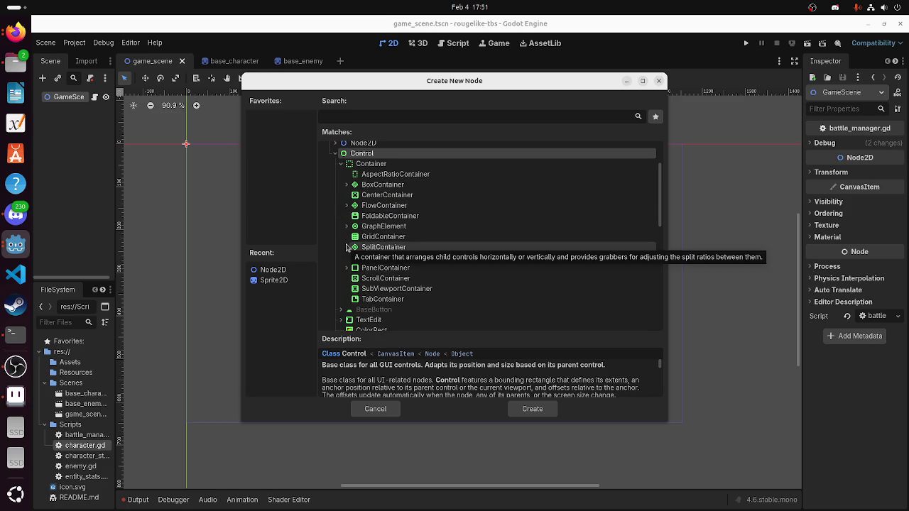
pyautogui.click(346, 248)
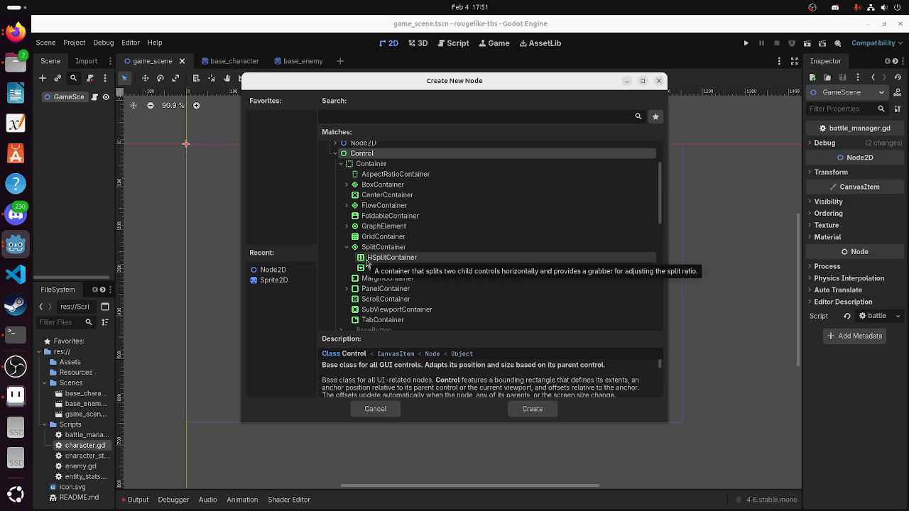
pyautogui.click(355, 247)
pyautogui.click(346, 247)
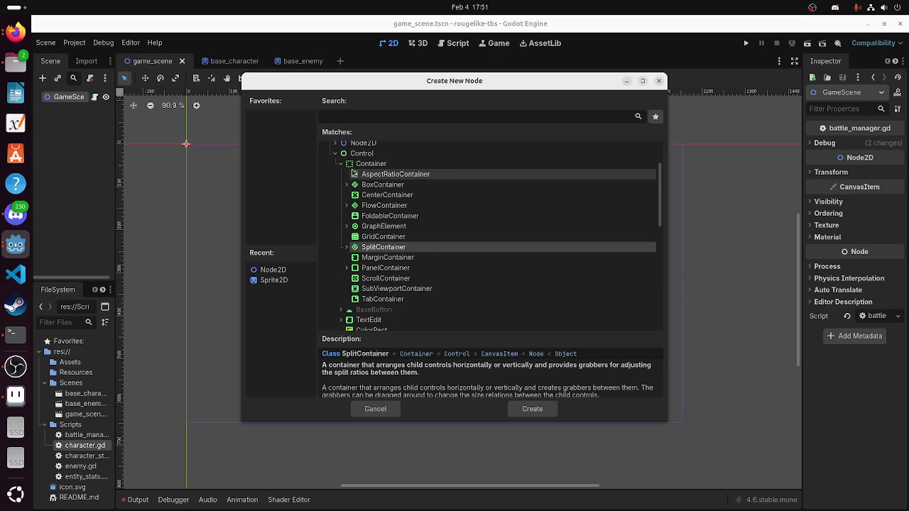
pyautogui.click(355, 174)
pyautogui.click(346, 185)
pyautogui.click(369, 205)
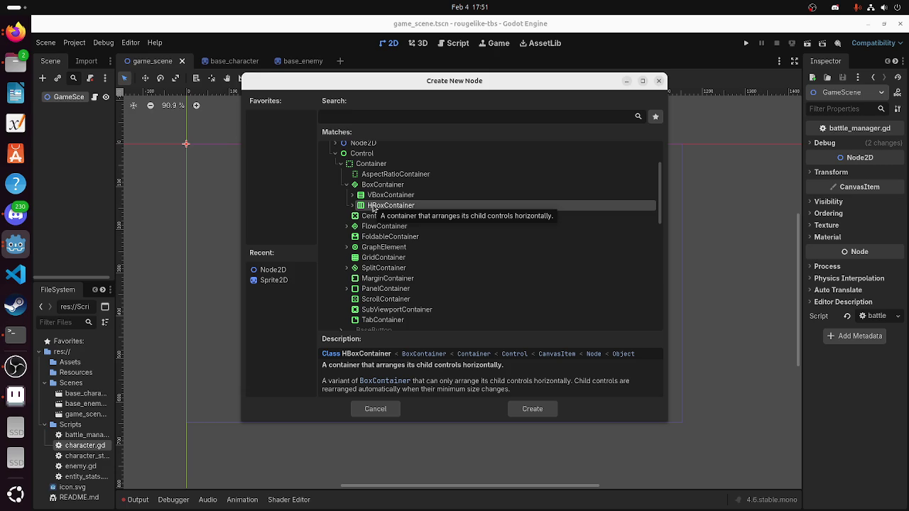
pyautogui.doubleClick(373, 206)
# Move and resize the HBoxContainer across the lower right of the game area
pyautogui.moveTo(201, 162)
pyautogui.mouseDown()
pyautogui.moveTo(255, 386)
pyautogui.moveTo(198, 419)
pyautogui.moveTo(249, 389)
pyautogui.moveTo(745, 344)
pyautogui.moveTo(682, 362)
pyautogui.mouseUp()
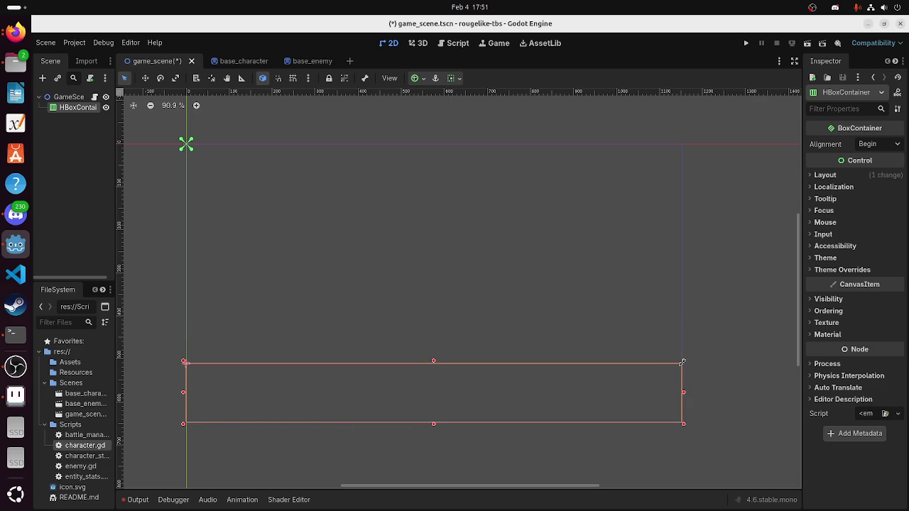
pyautogui.moveTo(184, 396)
pyautogui.mouseDown()
pyautogui.moveTo(377, 398)
pyautogui.moveTo(344, 399)
pyautogui.mouseUp()
pyautogui.moveTo(513, 425); pyautogui.dragTo(513, 425)
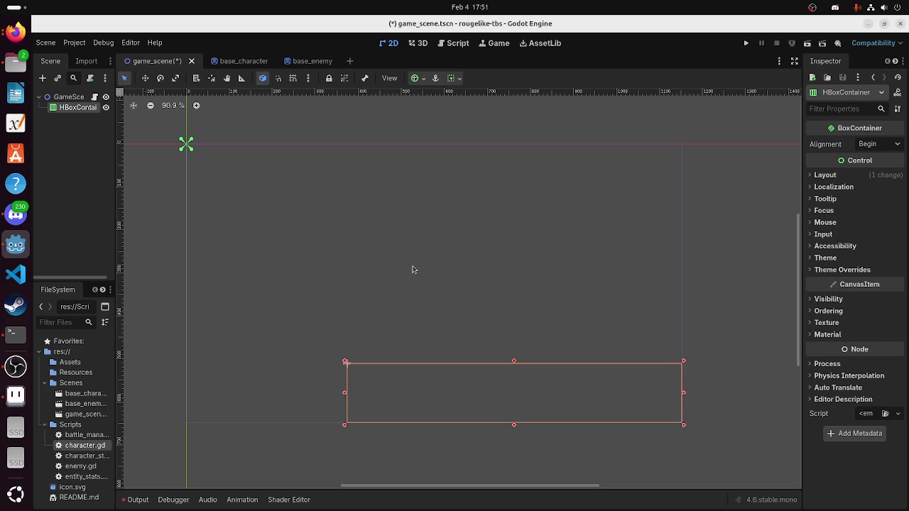
# Rename the HBoxContainer to a CharacterPosi… name for the character positions
pyautogui.rightClick(83, 108)
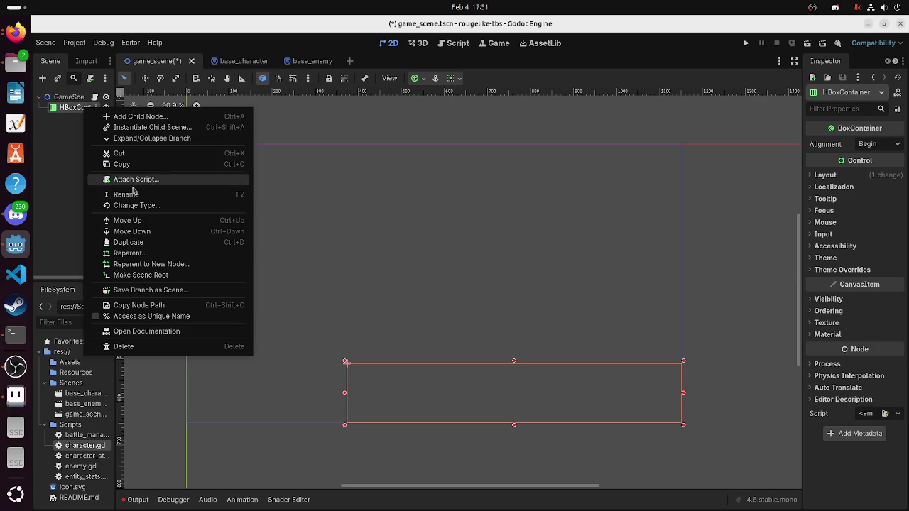
pyautogui.click(126, 195)
pyautogui.write('Character')
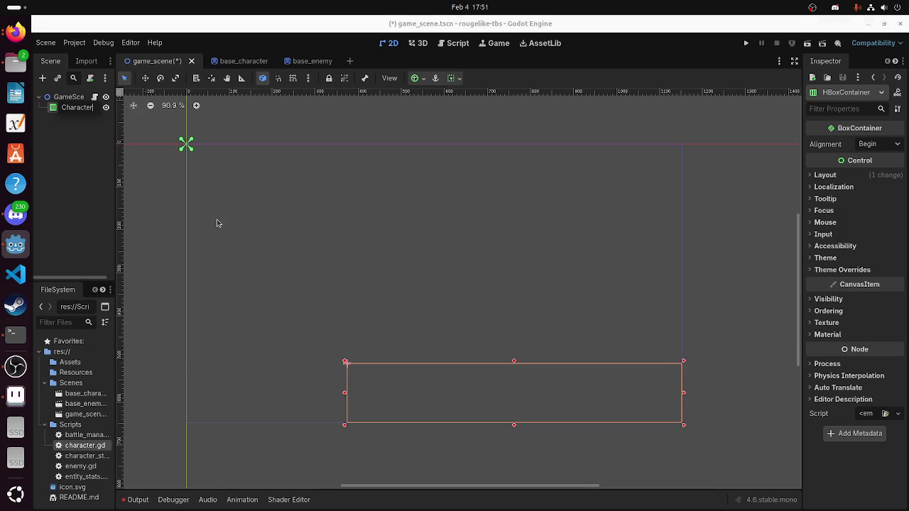
pyautogui.press('Return')
pyautogui.write('P')
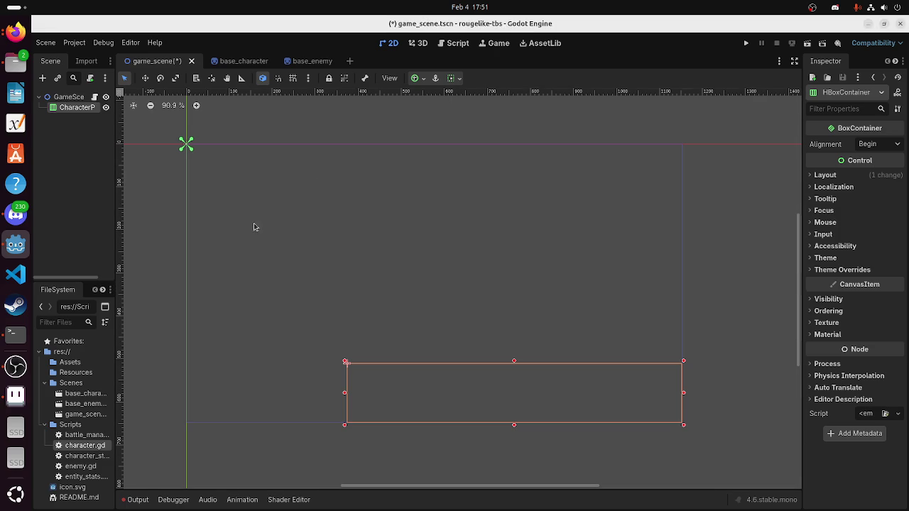
pyautogui.click(454, 43)
pyautogui.click(384, 126)
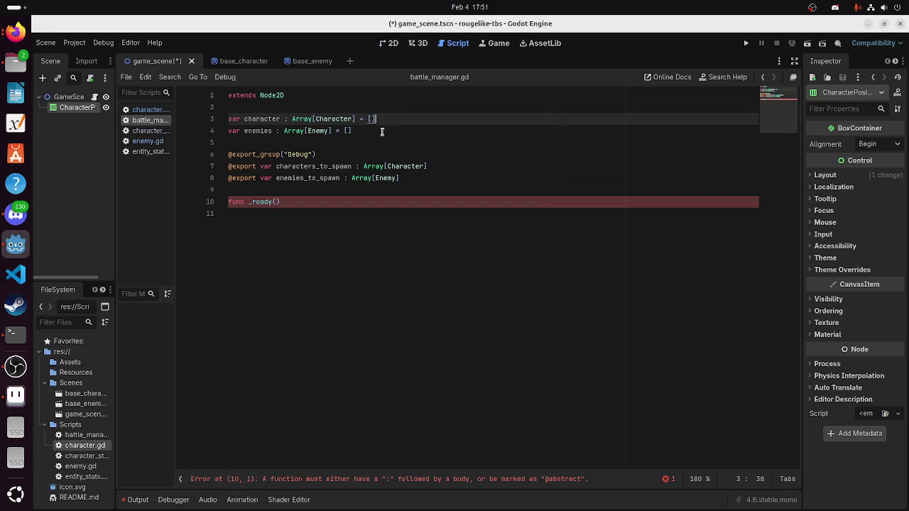
# Insert 'var max_characters = 5' on line 3 and start another var line below
pyautogui.click(384, 111)
pyautogui.press('Return')
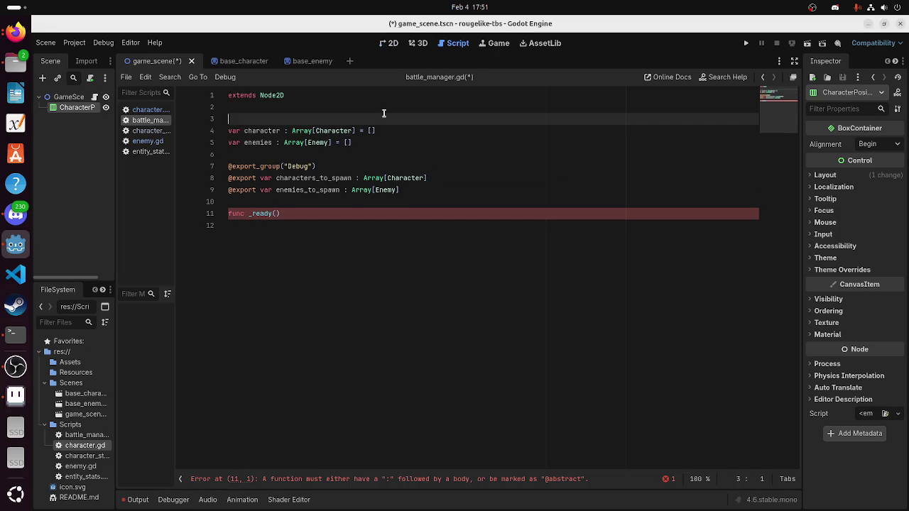
pyautogui.write('var max')
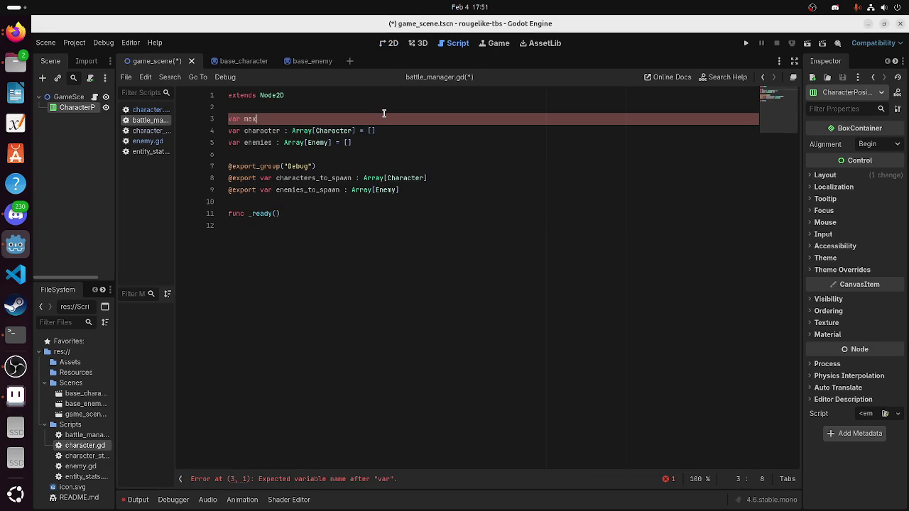
pyautogui.write('_charac')
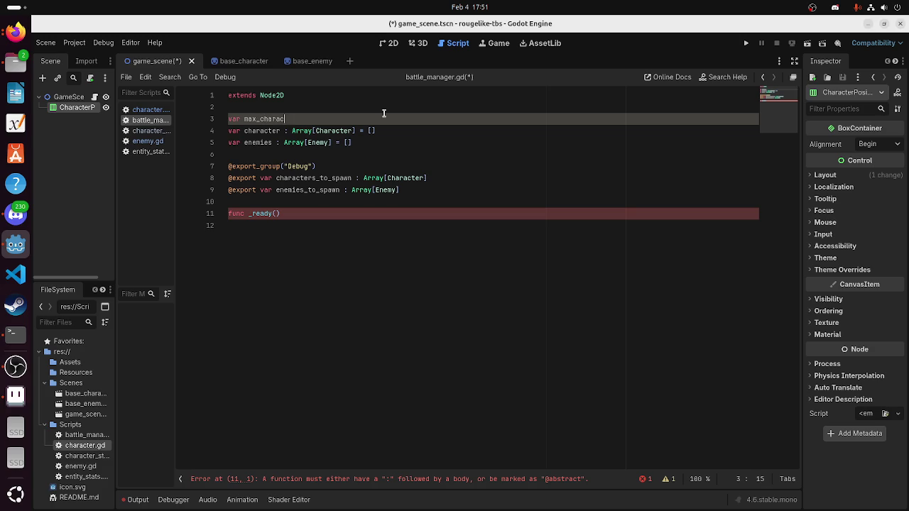
pyautogui.write('ters = 5')
pyautogui.press('Return')
pyautogui.write('var')
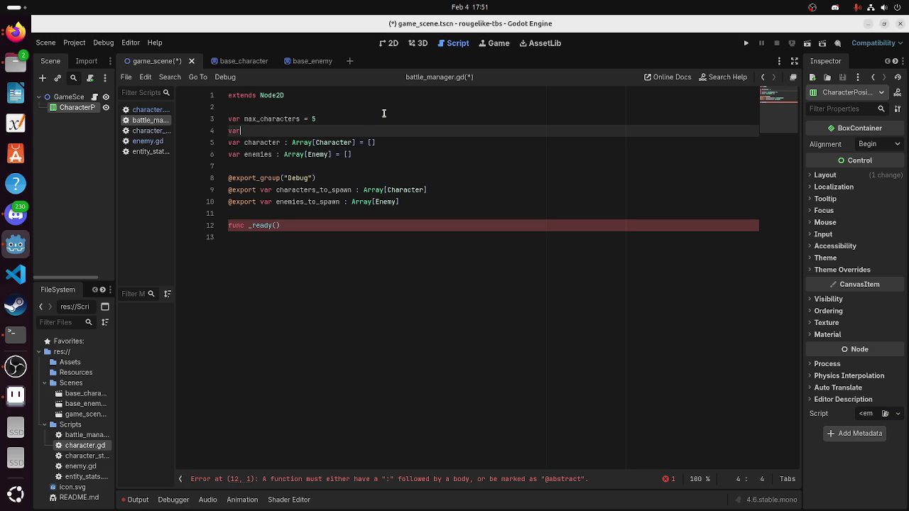
pyautogui.click(16, 215)
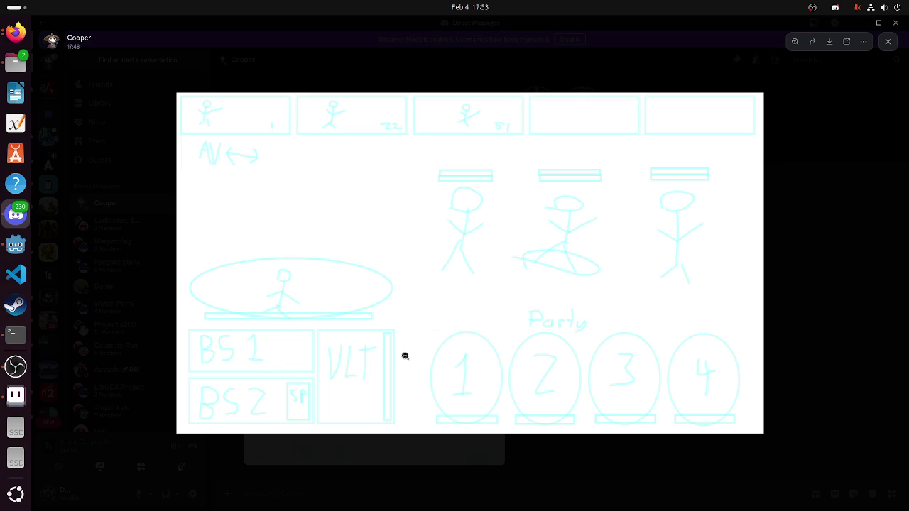
# Zoom into the sketch around the oval, reset to fitted size, and drag the image out
pyautogui.click(289, 267)
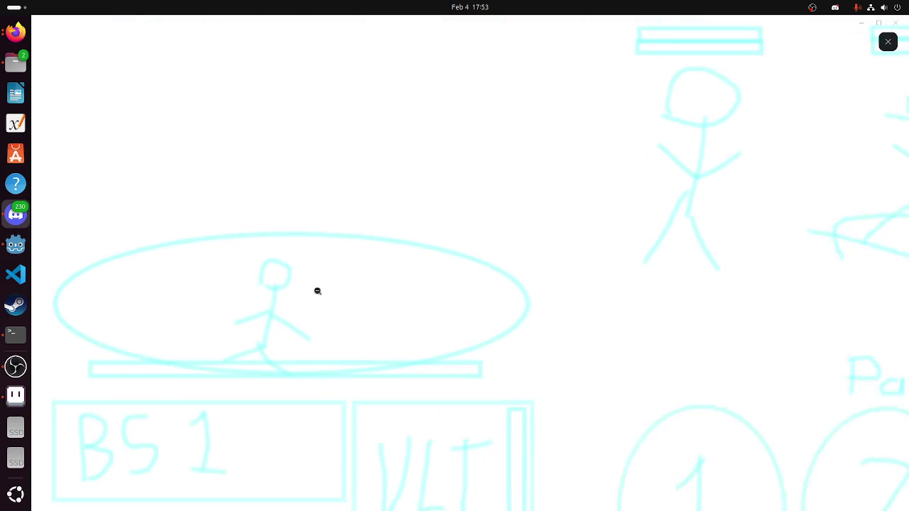
pyautogui.click(253, 300)
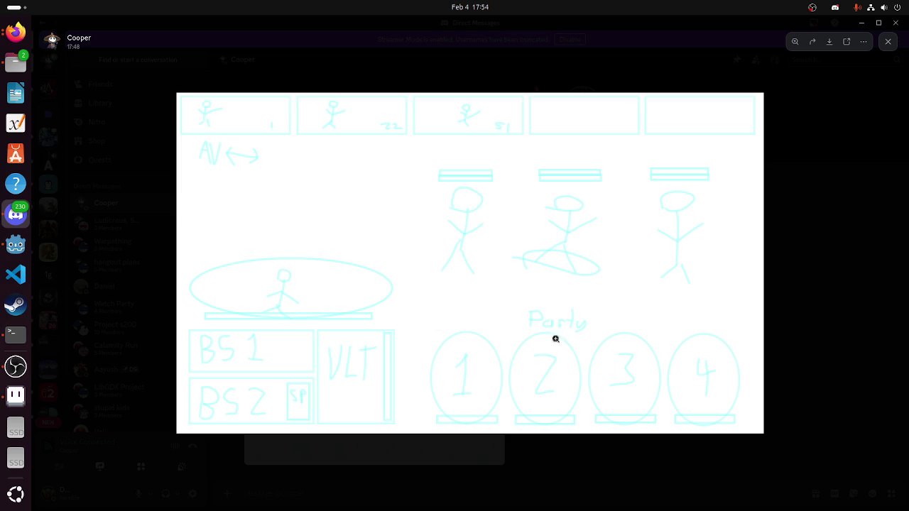
pyautogui.moveTo(205, 175)
pyautogui.mouseDown()
pyautogui.moveTo(399, 182)
pyautogui.moveTo(272, 412)
pyautogui.moveTo(270, 401)
pyautogui.mouseUp()
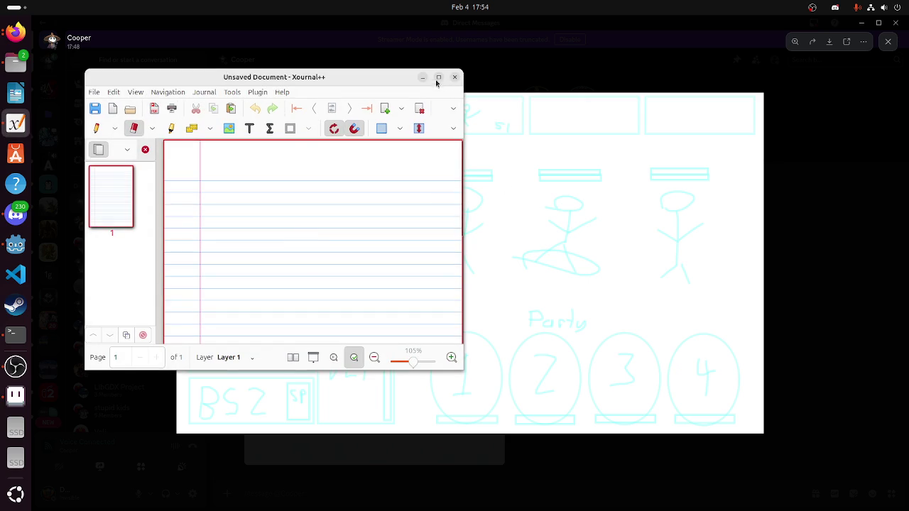
# Maximize the blank page, pick a finer blue pen, and zoom to page width
pyautogui.click(438, 77)
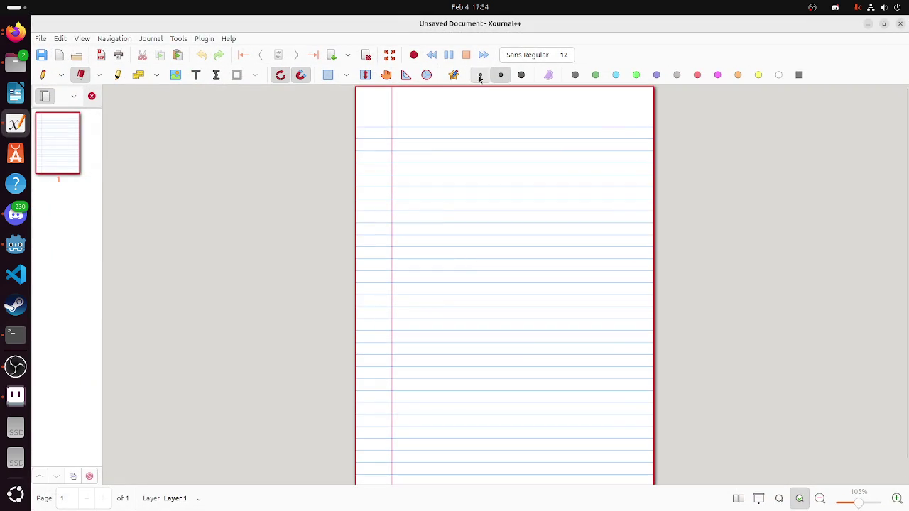
pyautogui.click(480, 74)
pyautogui.click(50, 76)
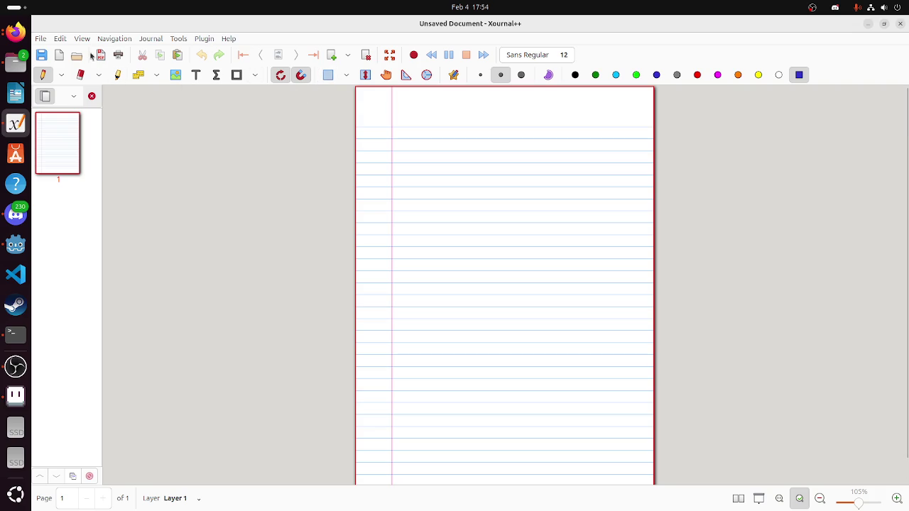
pyautogui.hotkey('ctrl', '+')
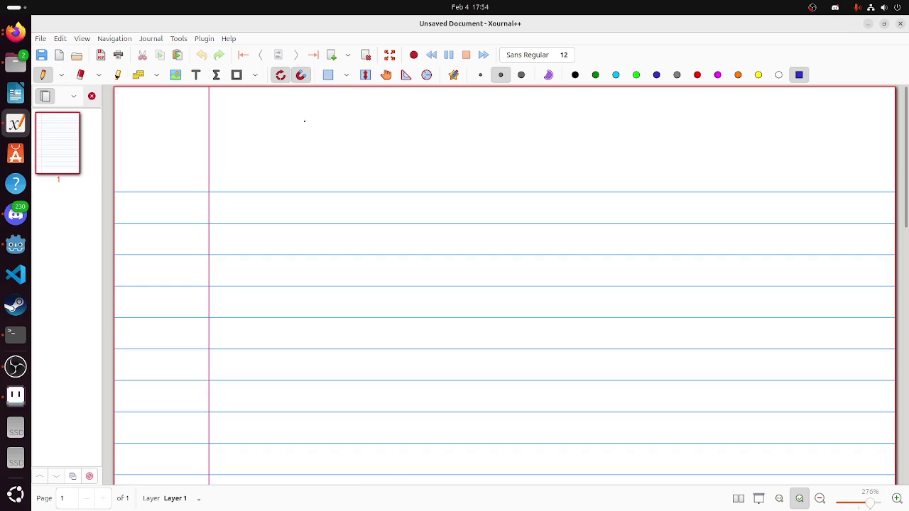
# Draw the long top bar and an Allies column with five character slots
pyautogui.moveTo(233, 104)
pyautogui.mouseDown()
pyautogui.moveTo(234, 120)
pyautogui.moveTo(400, 114)
pyautogui.moveTo(592, 136)
pyautogui.moveTo(743, 124)
pyautogui.mouseUp()
pyautogui.moveTo(232, 105)
pyautogui.mouseDown()
pyautogui.moveTo(462, 97)
pyautogui.moveTo(719, 110)
pyautogui.moveTo(740, 131)
pyautogui.mouseUp()
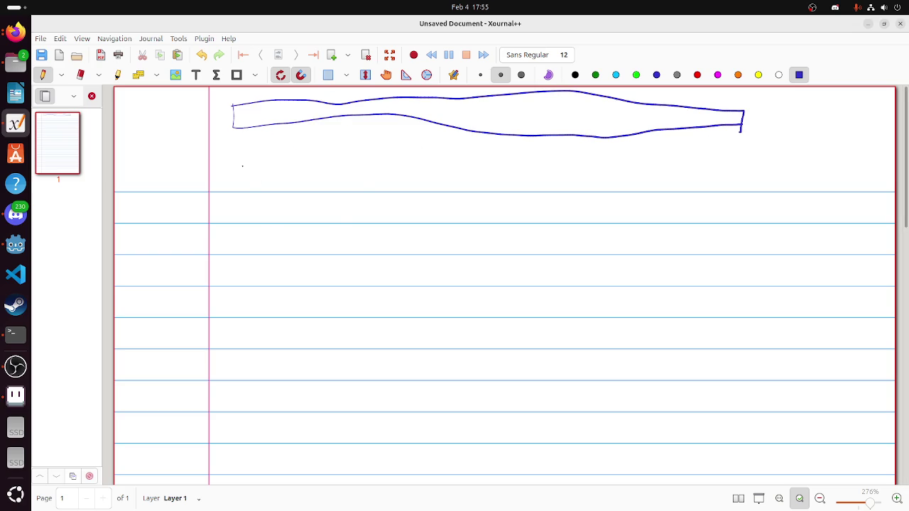
pyautogui.moveTo(247, 137); pyautogui.dragTo(266, 436)
pyautogui.moveTo(246, 136)
pyautogui.mouseDown()
pyautogui.moveTo(426, 134)
pyautogui.moveTo(433, 303)
pyautogui.moveTo(418, 424)
pyautogui.moveTo(260, 440)
pyautogui.mouseUp()
pyautogui.moveTo(275, 167)
pyautogui.mouseDown()
pyautogui.moveTo(281, 149)
pyautogui.moveTo(289, 169)
pyautogui.mouseUp()
pyautogui.moveTo(277, 158); pyautogui.dragTo(307, 169)
pyautogui.moveTo(320, 138); pyautogui.dragTo(335, 169)
pyautogui.moveTo(348, 150); pyautogui.dragTo(346, 168)
pyautogui.moveTo(290, 202); pyautogui.dragTo(310, 249)
pyautogui.moveTo(309, 291)
pyautogui.mouseDown()
pyautogui.moveTo(335, 287)
pyautogui.moveTo(313, 300)
pyautogui.mouseUp()
pyautogui.moveTo(317, 339)
pyautogui.mouseDown()
pyautogui.moveTo(341, 347)
pyautogui.moveTo(343, 383)
pyautogui.mouseUp()
pyautogui.moveTo(321, 336)
pyautogui.mouseDown()
pyautogui.moveTo(324, 377)
pyautogui.moveTo(348, 399)
pyautogui.moveTo(351, 425)
pyautogui.mouseUp()
pyautogui.moveTo(323, 386); pyautogui.dragTo(325, 419)
# Draw the Enemies column with its heading and five enemy slots
pyautogui.moveTo(565, 153)
pyautogui.mouseDown()
pyautogui.moveTo(754, 147)
pyautogui.moveTo(575, 355)
pyautogui.moveTo(606, 435)
pyautogui.moveTo(725, 429)
pyautogui.moveTo(730, 150)
pyautogui.mouseUp()
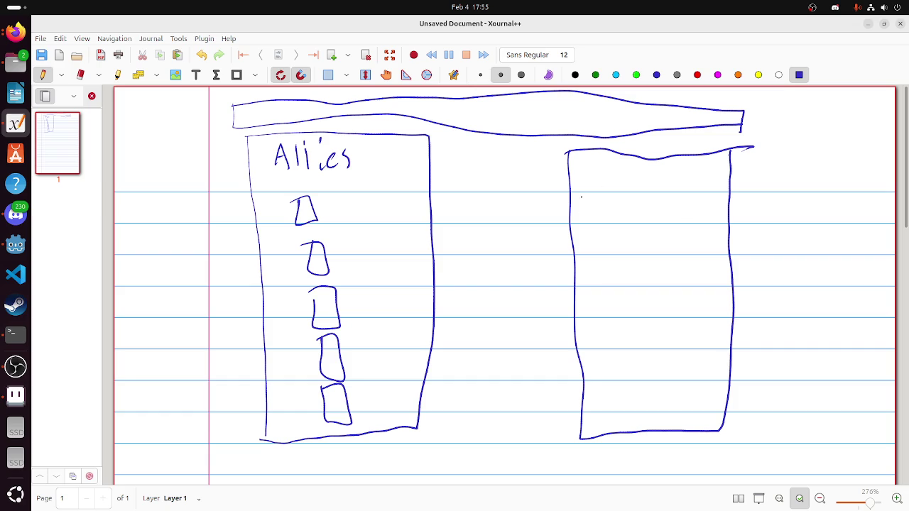
pyautogui.moveTo(612, 163)
pyautogui.mouseDown()
pyautogui.moveTo(593, 173)
pyautogui.moveTo(625, 183)
pyautogui.mouseUp()
pyautogui.moveTo(626, 179); pyautogui.dragTo(672, 191)
pyautogui.moveTo(625, 211)
pyautogui.mouseDown()
pyautogui.moveTo(654, 232)
pyautogui.moveTo(626, 213)
pyautogui.mouseUp()
pyautogui.moveTo(615, 248); pyautogui.dragTo(625, 250)
pyautogui.moveTo(614, 287); pyautogui.dragTo(651, 287)
pyautogui.moveTo(612, 321)
pyautogui.mouseDown()
pyautogui.moveTo(615, 362)
pyautogui.moveTo(648, 334)
pyautogui.mouseUp()
pyautogui.moveTo(622, 328); pyautogui.dragTo(642, 324)
pyautogui.moveTo(615, 372); pyautogui.dragTo(653, 385)
pyautogui.moveTo(625, 378); pyautogui.dragTo(655, 382)
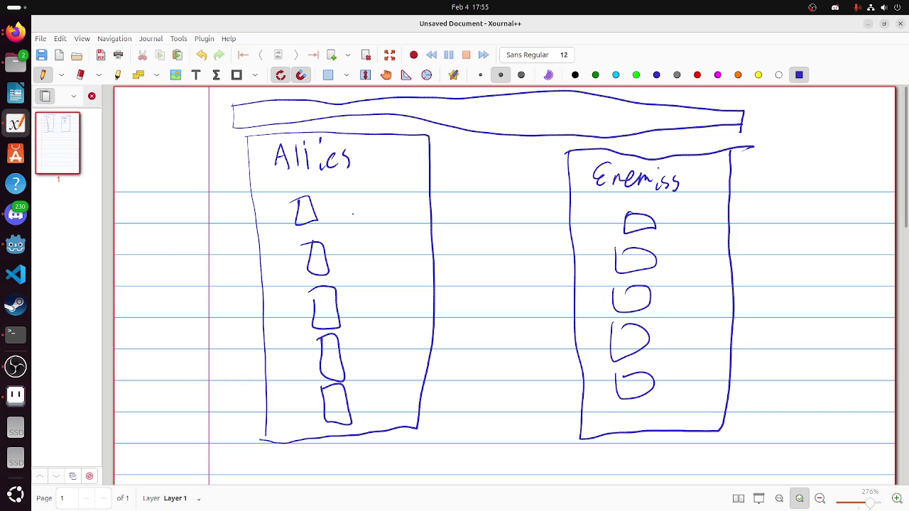
# Sketch a detail panel with an arrow from the first ally slot, plus a box over the fifth enemy slot
pyautogui.moveTo(372, 173)
pyautogui.mouseDown()
pyautogui.moveTo(400, 211)
pyautogui.moveTo(380, 179)
pyautogui.mouseUp()
pyautogui.moveTo(331, 205); pyautogui.dragTo(363, 210)
pyautogui.moveTo(356, 209)
pyautogui.mouseDown()
pyautogui.moveTo(327, 212)
pyautogui.moveTo(345, 195)
pyautogui.mouseUp()
pyautogui.moveTo(349, 252); pyautogui.dragTo(351, 265)
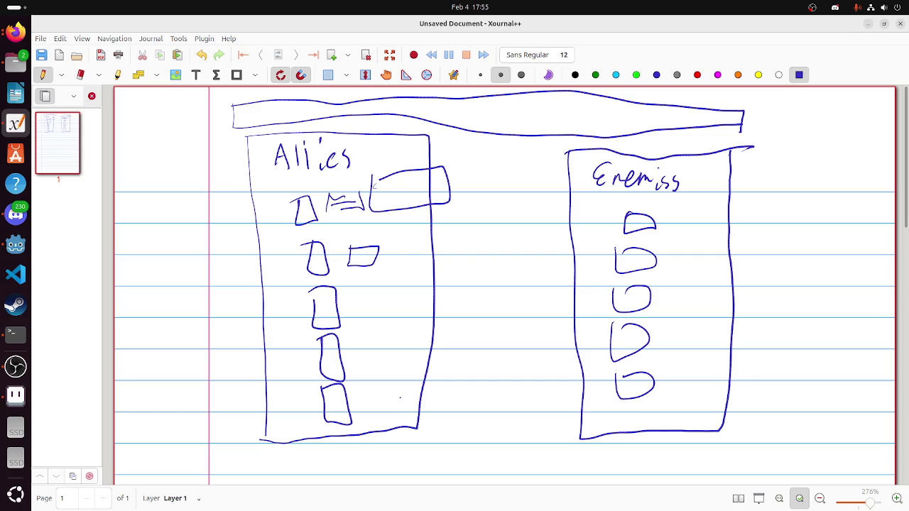
pyautogui.moveTo(602, 359)
pyautogui.mouseDown()
pyautogui.moveTo(617, 377)
pyautogui.moveTo(615, 358)
pyautogui.moveTo(582, 359)
pyautogui.mouseUp()
# Back in Godot, select the GameScene root node and show the 2D scene view
pyautogui.click(16, 244)
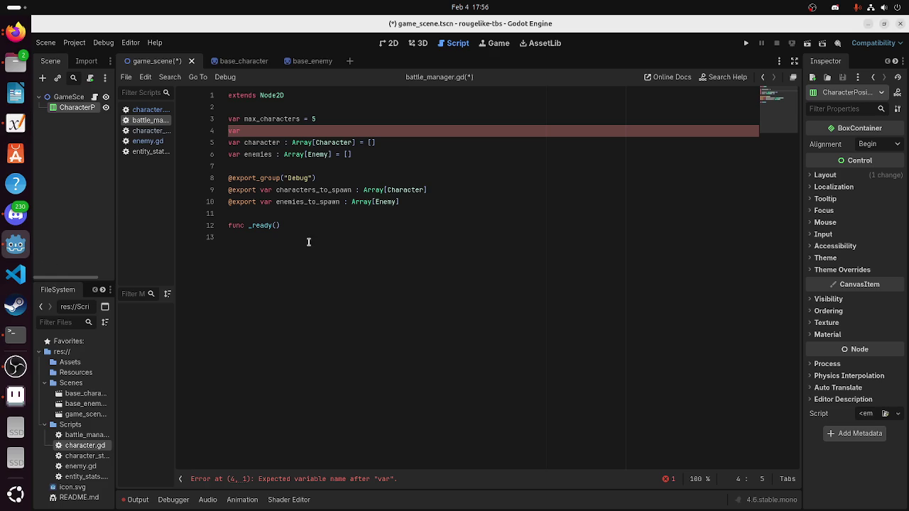
pyautogui.click(305, 245)
pyautogui.click(145, 140)
pyautogui.click(145, 121)
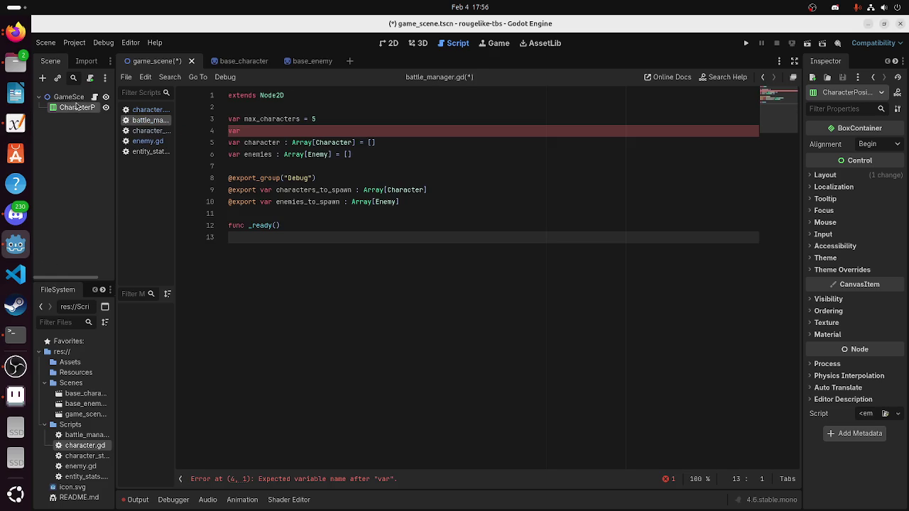
pyautogui.click(69, 97)
pyautogui.click(389, 43)
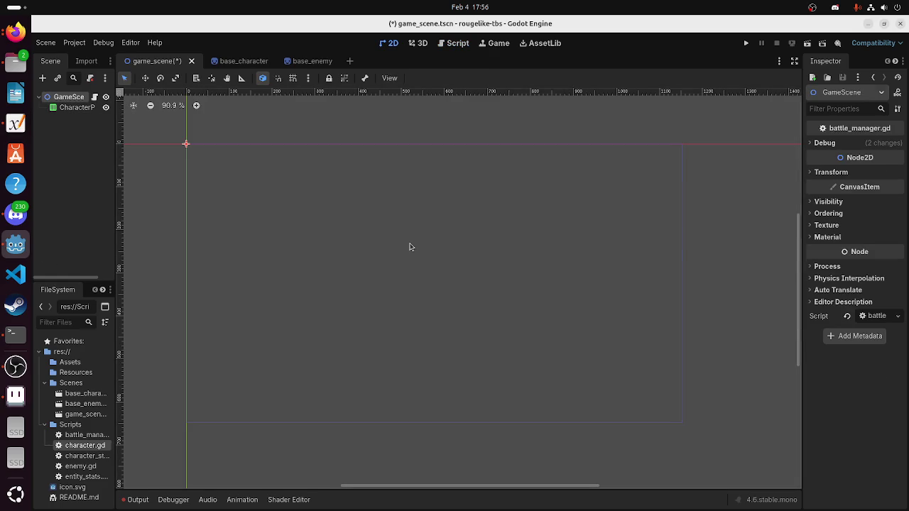
# Save the scene and change the CharacterPositions node's type to BoxContainer
pyautogui.hotkey('ctrl', 's')
pyautogui.click(71, 107)
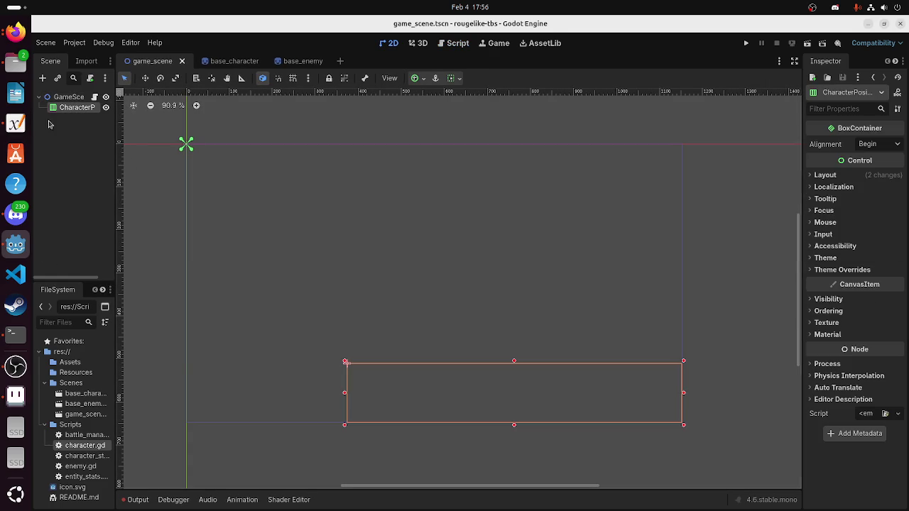
pyautogui.rightClick(71, 108)
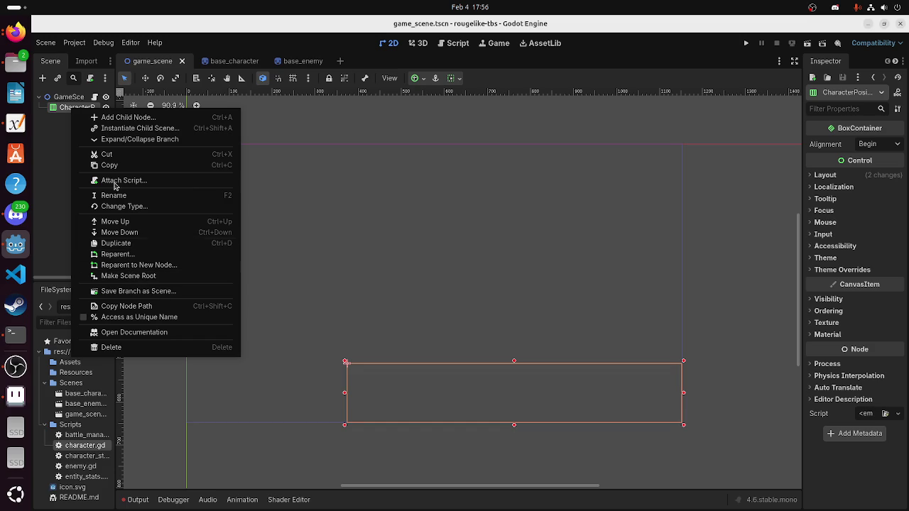
pyautogui.click(119, 206)
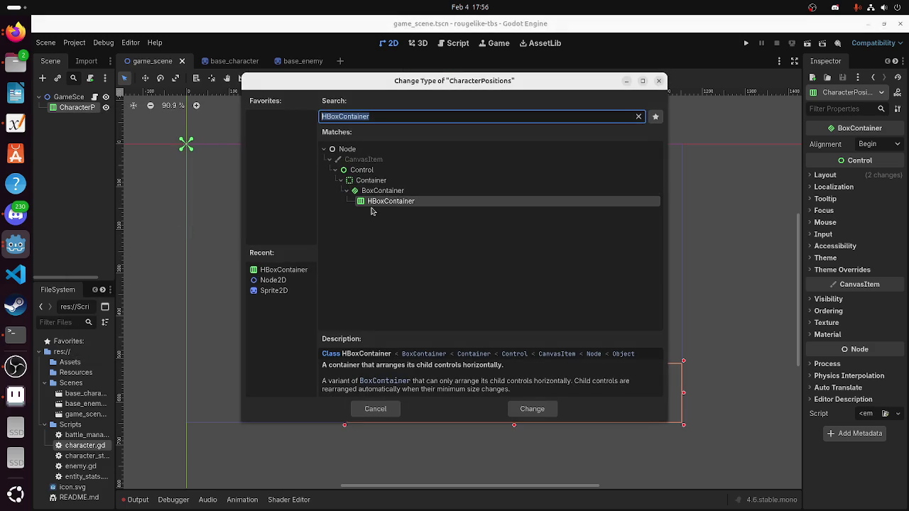
pyautogui.click(348, 192)
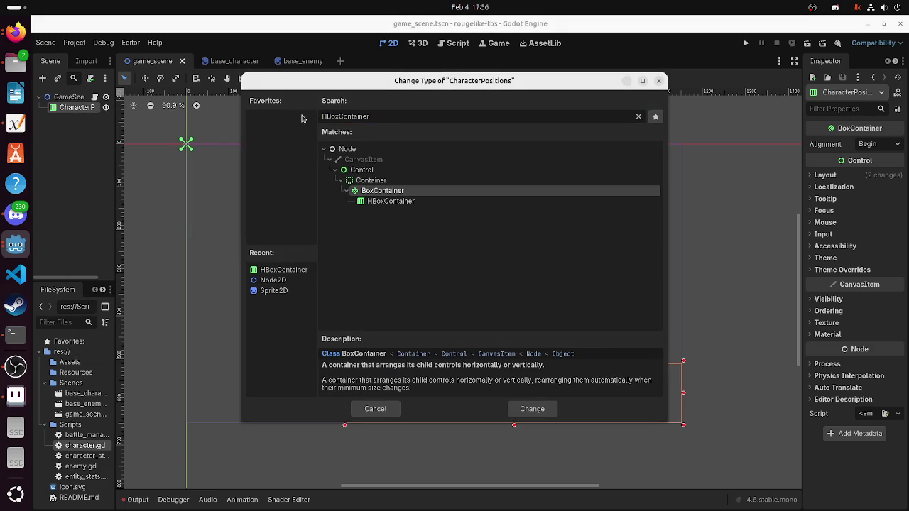
pyautogui.press('BackSpace')
pyautogui.press('Return')
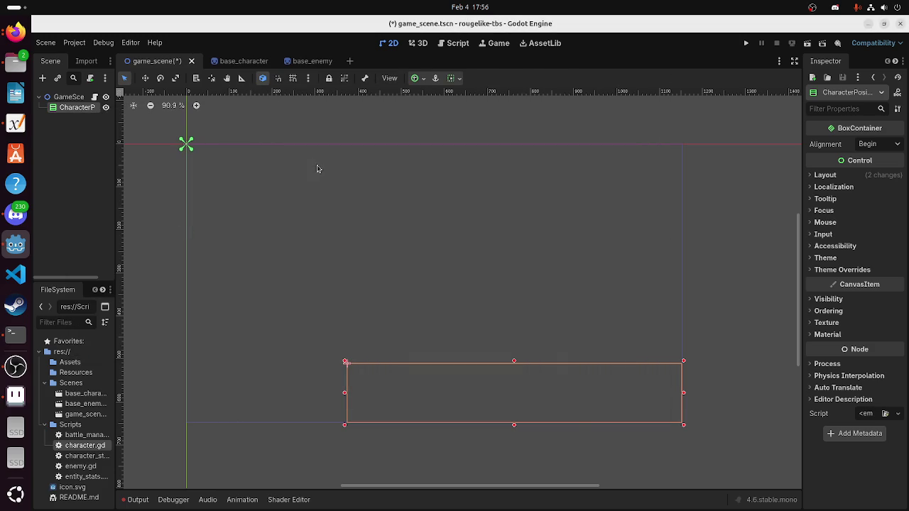
# Move and resize the container into a narrow, tall column near the top-left, then save
pyautogui.moveTo(369, 375)
pyautogui.mouseDown()
pyautogui.moveTo(199, 144)
pyautogui.moveTo(210, 155)
pyautogui.mouseUp()
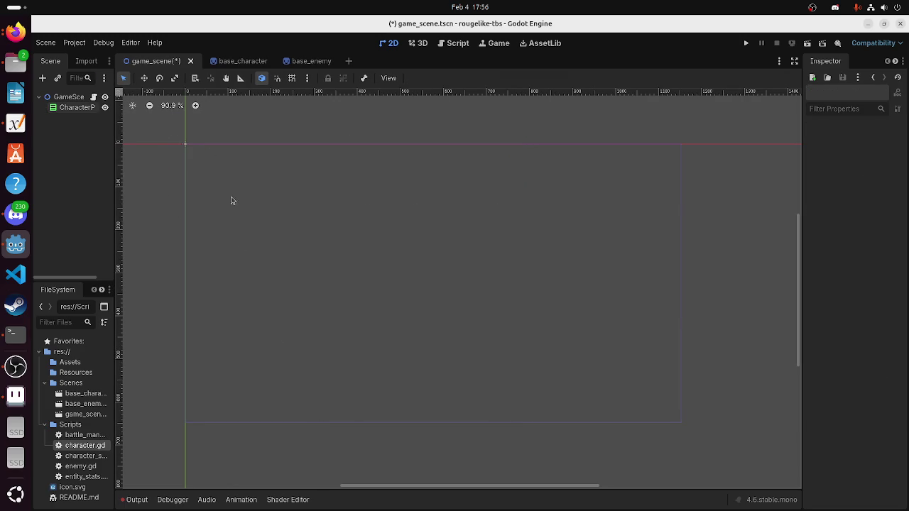
pyautogui.moveTo(522, 206)
pyautogui.mouseDown()
pyautogui.moveTo(217, 416)
pyautogui.moveTo(243, 430)
pyautogui.mouseUp()
pyautogui.moveTo(218, 241)
pyautogui.mouseDown()
pyautogui.moveTo(222, 250)
pyautogui.moveTo(235, 230)
pyautogui.moveTo(237, 135)
pyautogui.moveTo(235, 168)
pyautogui.mouseUp()
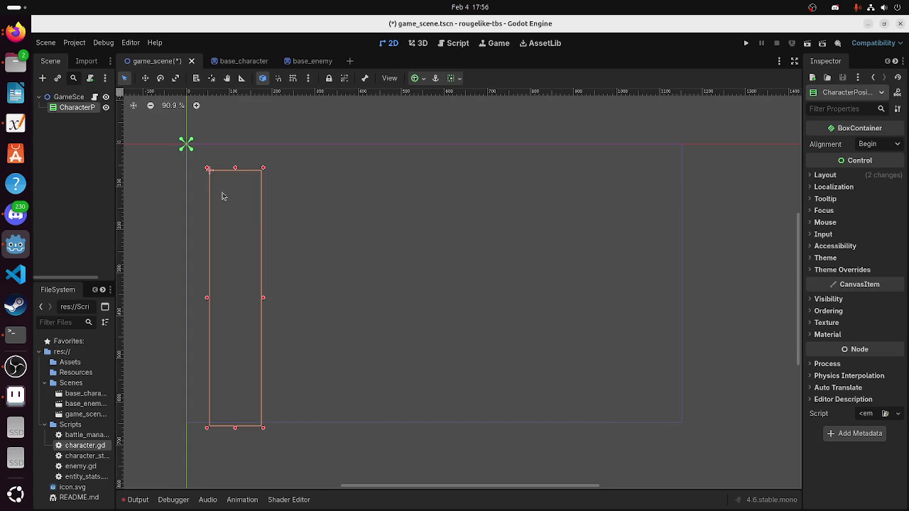
pyautogui.moveTo(207, 169); pyautogui.dragTo(184, 169)
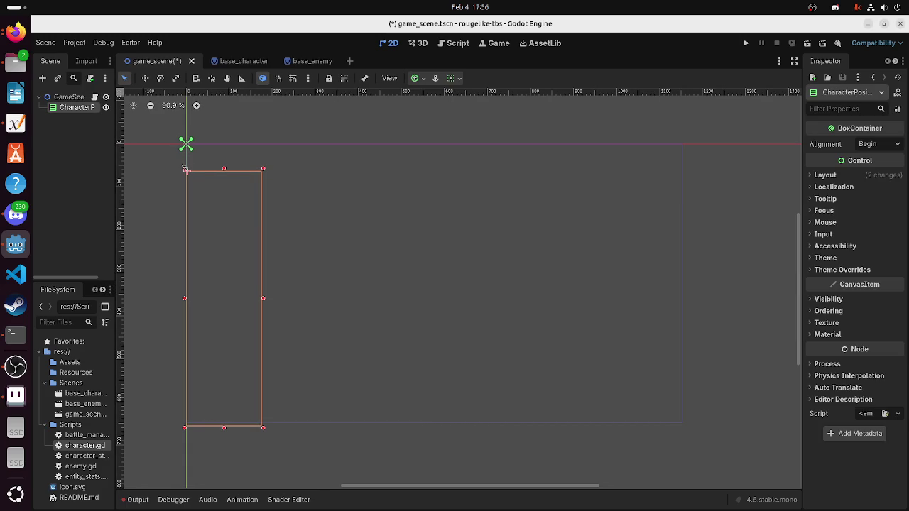
pyautogui.moveTo(268, 426); pyautogui.dragTo(302, 425)
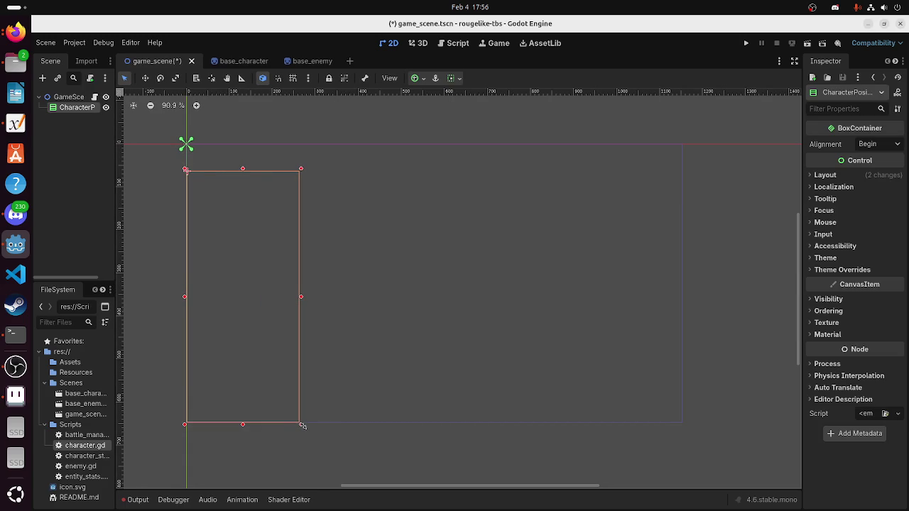
pyautogui.moveTo(282, 277); pyautogui.dragTo(305, 257)
pyautogui.hotkey('ctrl', 's')
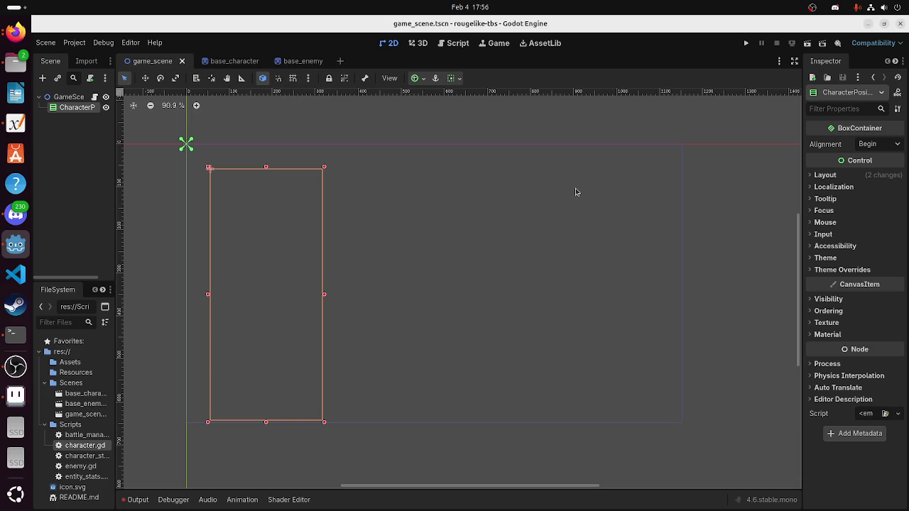
# Enable the container's Separation constant override and set it to 50
pyautogui.click(838, 270)
pyautogui.click(835, 281)
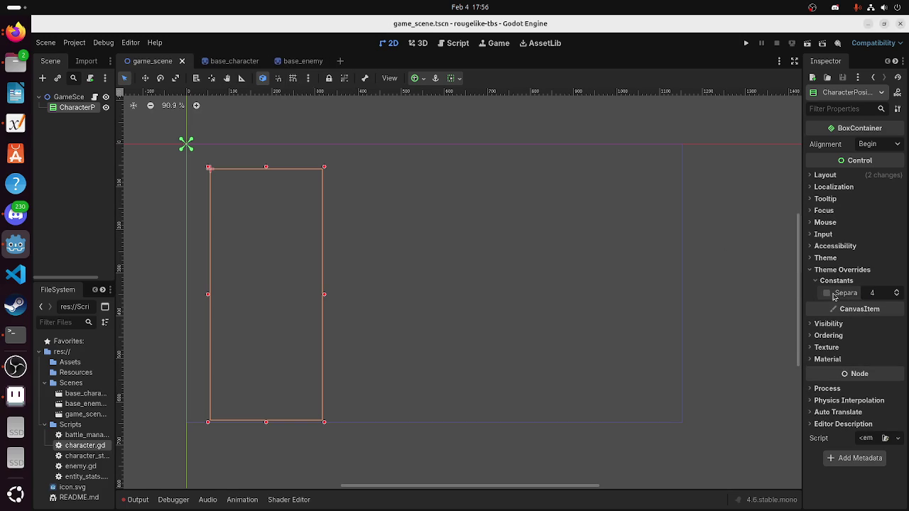
pyautogui.click(826, 293)
pyautogui.click(870, 295)
pyautogui.write('50')
pyautogui.press('Return')
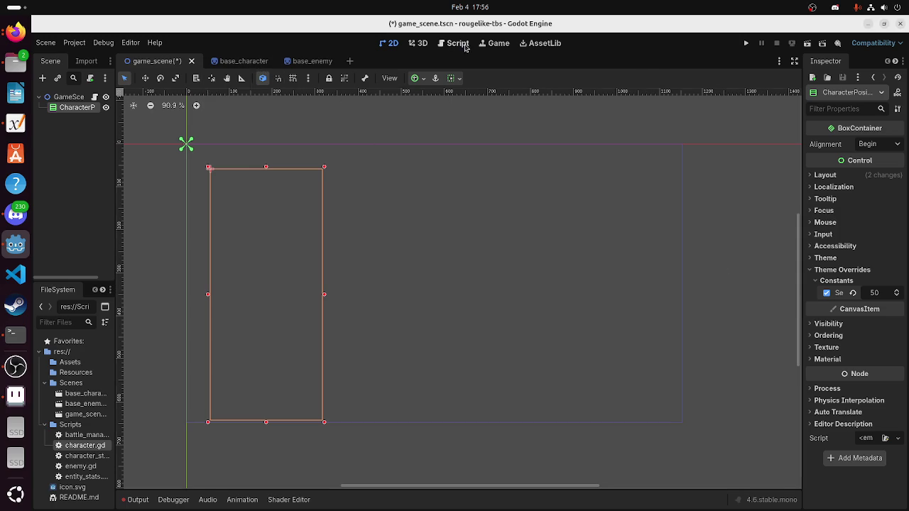
pyautogui.click(461, 44)
# Insert blank lines above the Debug export group in battle_manager.gd
pyautogui.click(298, 131)
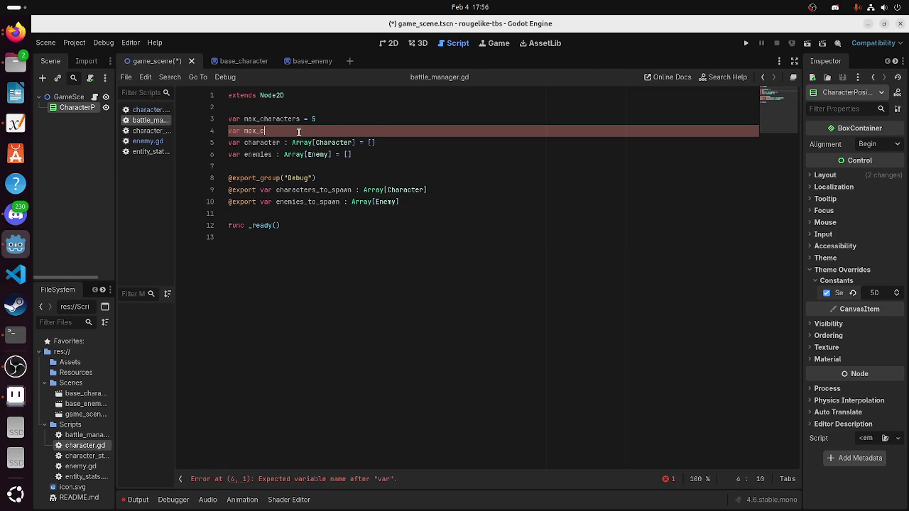
pyautogui.press('Down')
pyautogui.press('Down')
pyautogui.press('Down')
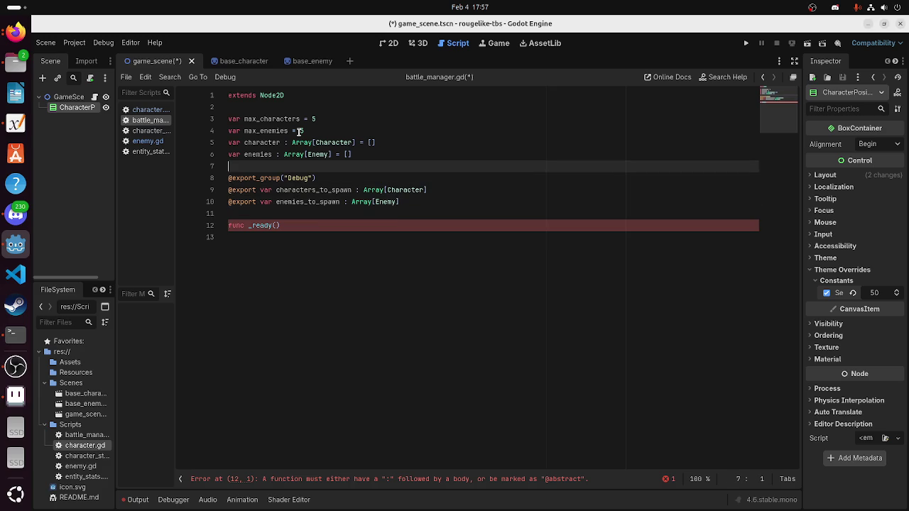
pyautogui.press('Return')
pyautogui.press('BackSpace')
pyautogui.press('Up')
pyautogui.press('Return')
pyautogui.press('Return')
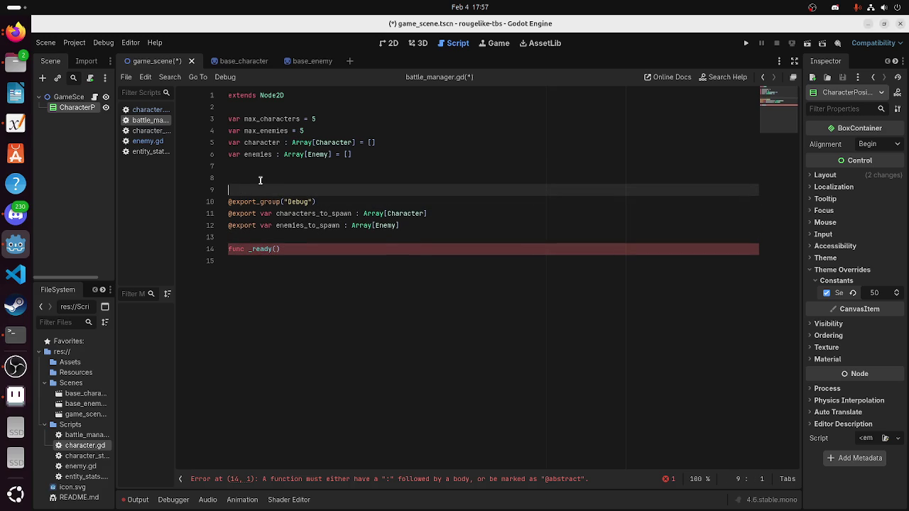
# Begin declaring a character_container variable on empty line 8
pyautogui.click(260, 179)
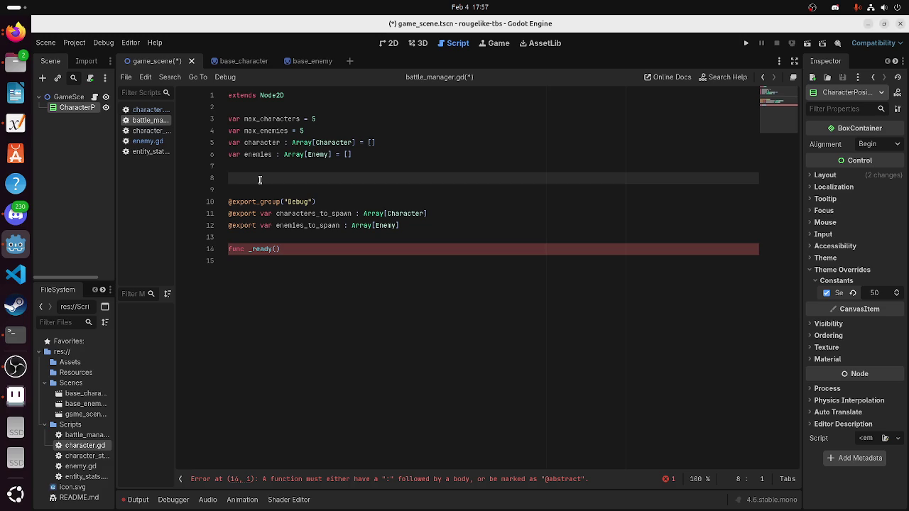
pyautogui.write('@expo')
pyautogui.press('BackSpace')
pyautogui.press('BackSpace')
pyautogui.press('BackSpace')
pyautogui.press('BackSpace')
pyautogui.press('BackSpace')
pyautogui.write('var Ch')
pyautogui.write('aracter')
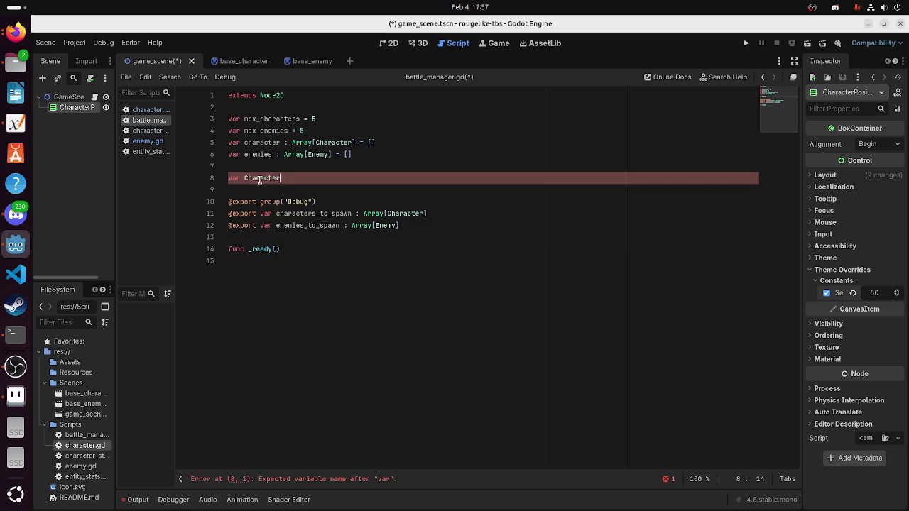
pyautogui.press('BackSpace')
pyautogui.press('BackSpace')
pyautogui.press('BackSpace')
pyautogui.write('racter')
pyautogui.press('BackSpace')
pyautogui.press('BackSpace')
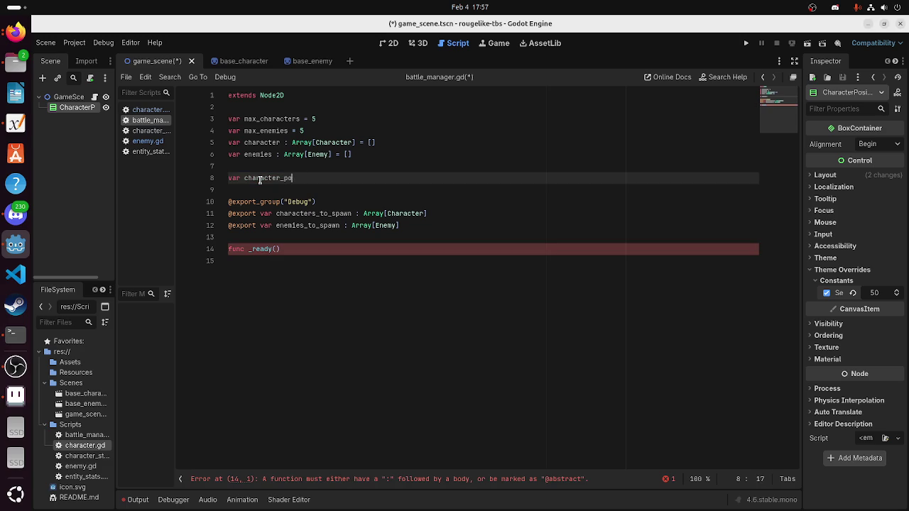
# Finish the character_container name and rename the CharacterPositions node to Characters
pyautogui.write('ainer')
pyautogui.rightClick(77, 107)
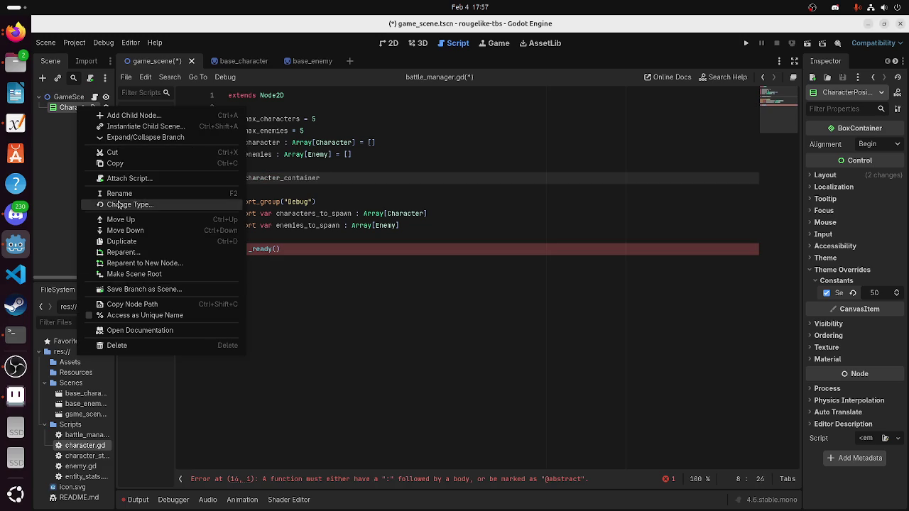
pyautogui.click(117, 193)
pyautogui.press('Escape')
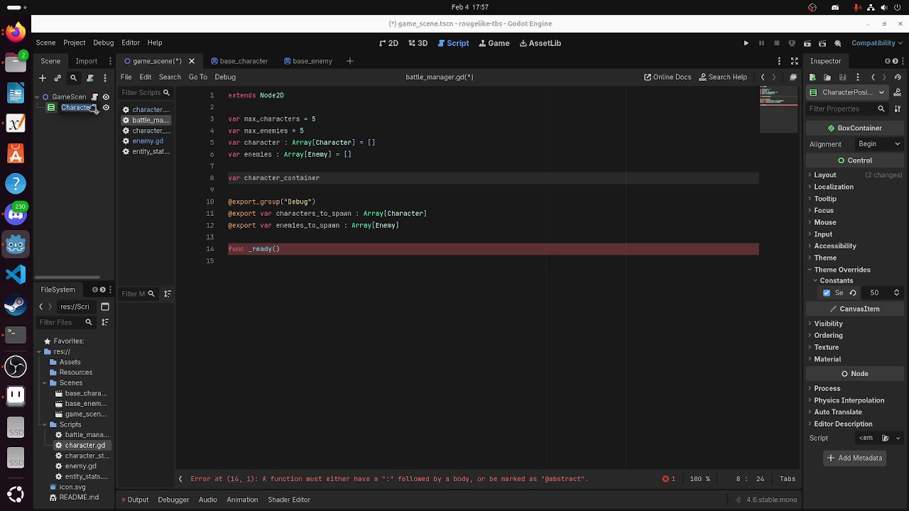
pyautogui.press('BackSpace')
pyautogui.press('BackSpace')
pyautogui.press('BackSpace')
pyautogui.write('Contain')
pyautogui.press('BackSpace')
pyautogui.press('BackSpace')
pyautogui.press('BackSpace')
pyautogui.press('Return')
# Rename the Characters node to CharacterContainer, then glance at the layout sketch
pyautogui.rightClick(90, 114)
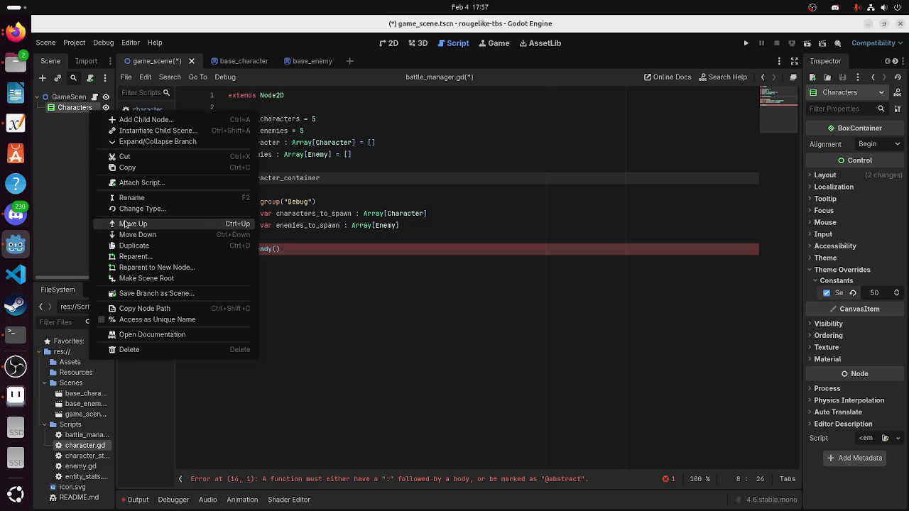
pyautogui.click(130, 198)
pyautogui.write('CharacterContaine')
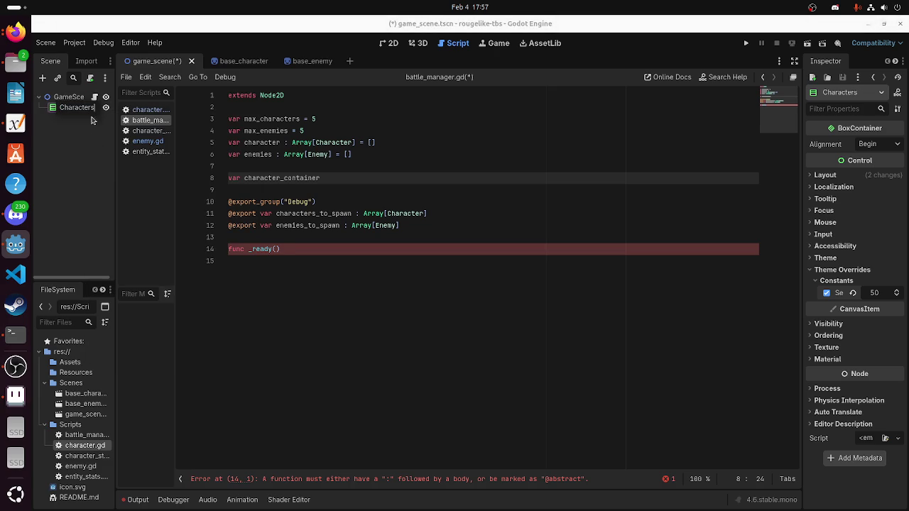
pyautogui.write('r')
pyautogui.press('Return')
pyautogui.click(15, 124)
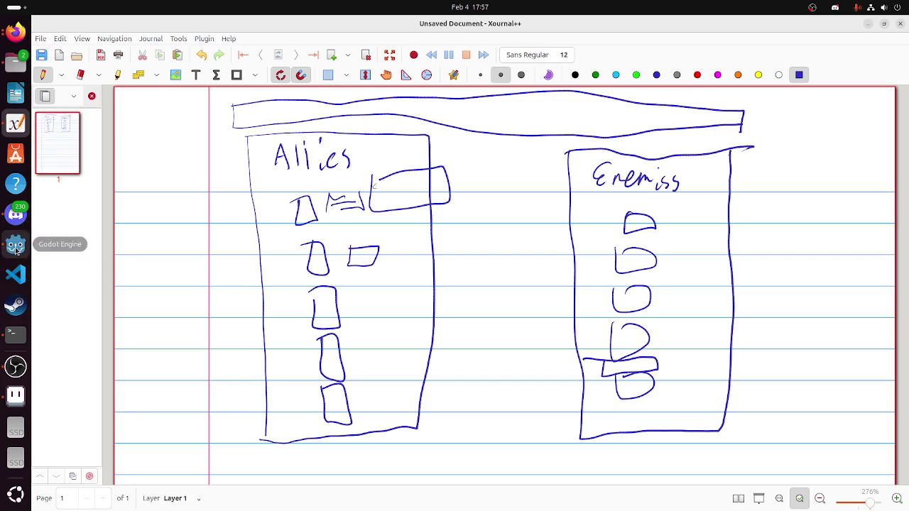
pyautogui.click(15, 244)
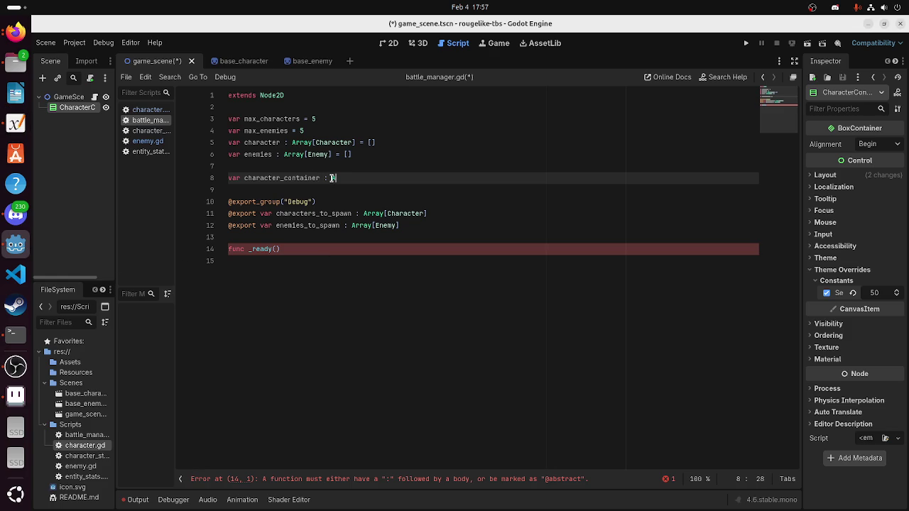
# Assign $CharacterContainer to the character_container variable on line 8
pyautogui.write('rra')
pyautogui.press('Escape')
pyautogui.write('$')
pyautogui.press('Return')
pyautogui.click(315, 179)
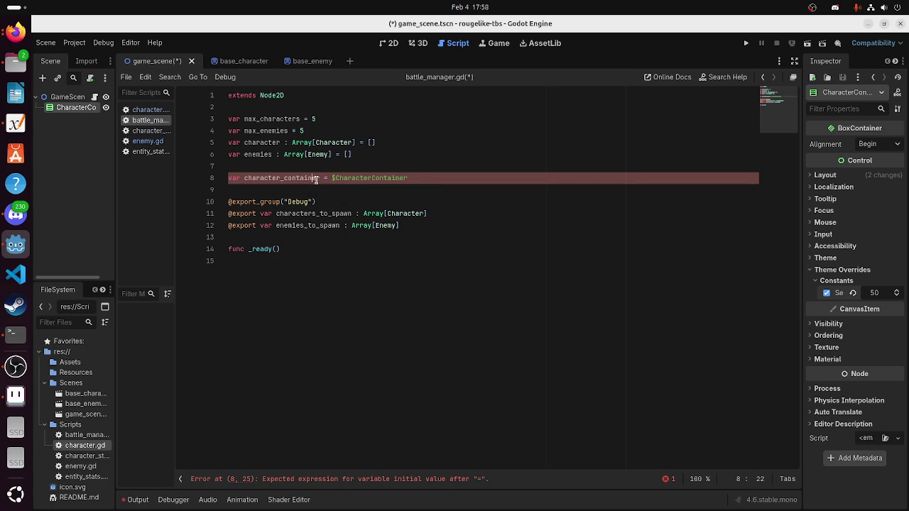
pyautogui.click(440, 178)
pyautogui.hotkey('ctrl', 'Left')
pyautogui.hotkey('ctrl', 'Left')
pyautogui.hotkey('ctrl', 'Left')
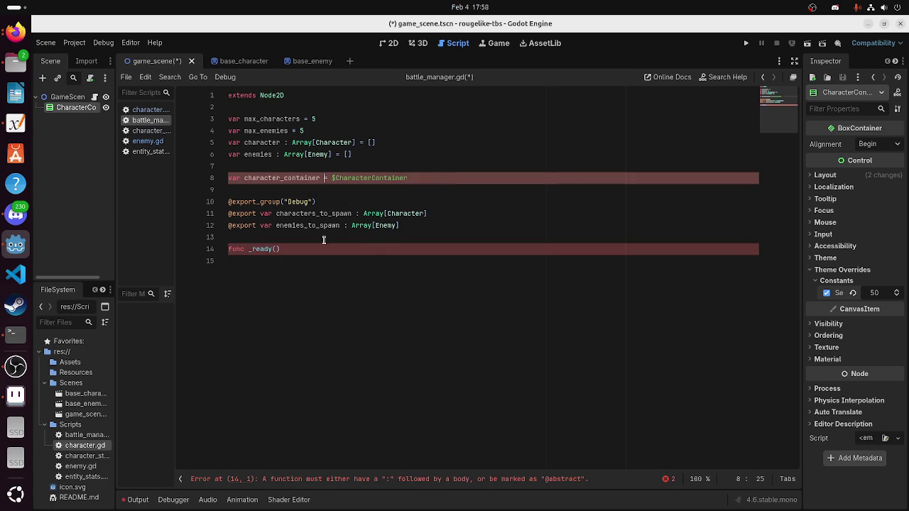
# Add a character_container.add_child call as the body of _ready
pyautogui.click(323, 249)
pyautogui.write(':')
pyautogui.press('Return')
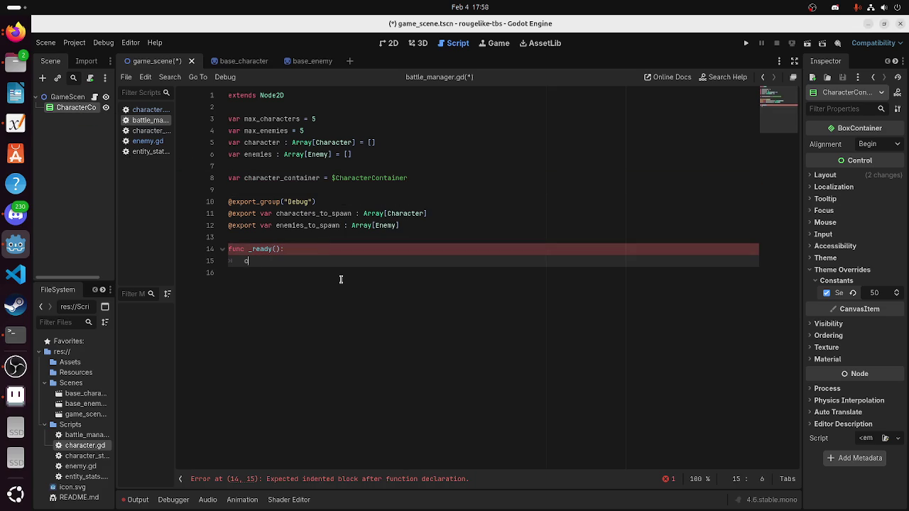
pyautogui.write('ha')
pyautogui.press('Return')
pyautogui.write('_')
pyautogui.press('Return')
pyautogui.write('.add_ch')
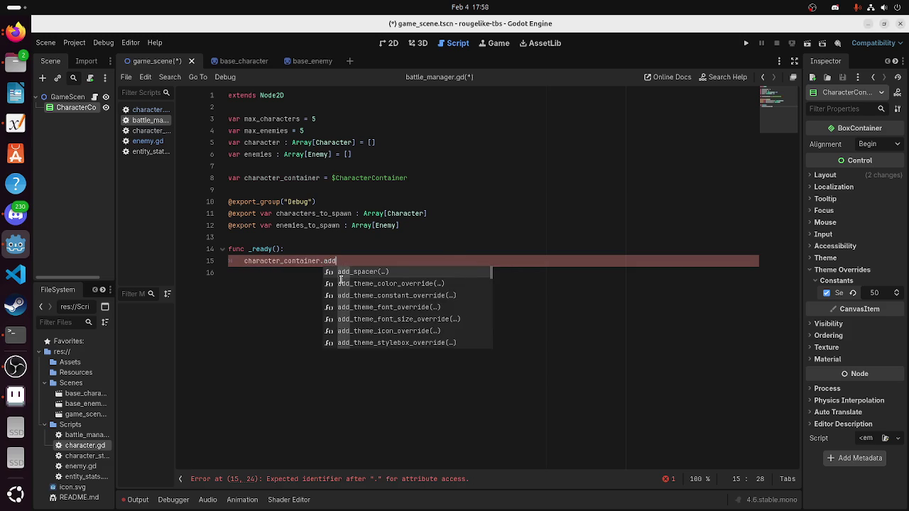
pyautogui.press('Return')
# Wrap the add_child call in a for loop over characters_to_spawn
pyautogui.hotkey('ctrl', 'shift', 'Return')
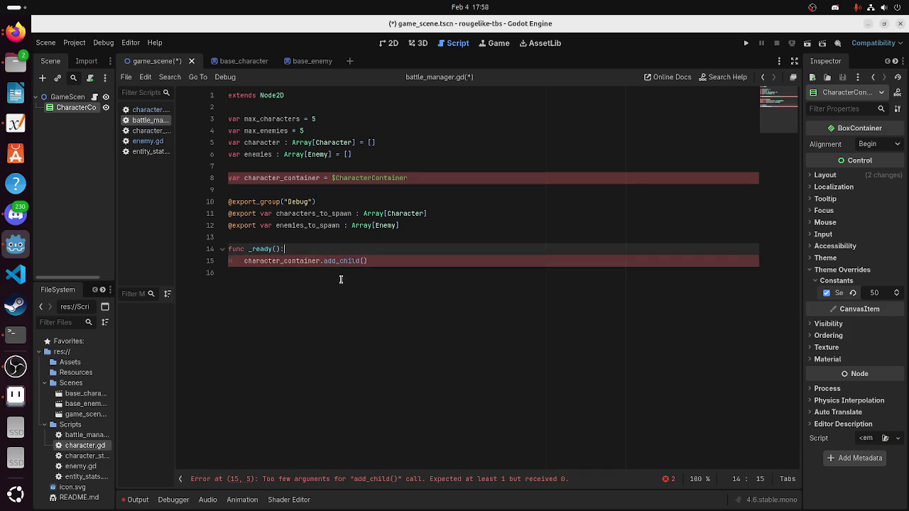
pyautogui.write('var nod')
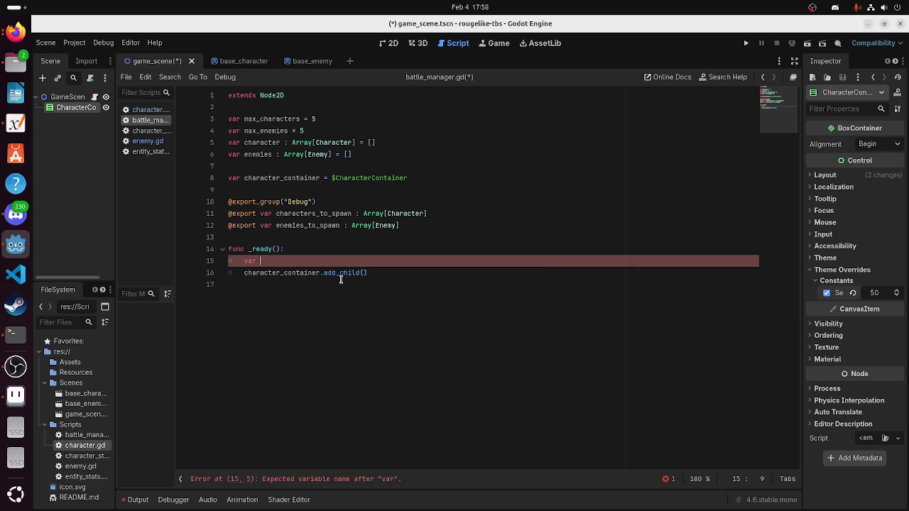
pyautogui.press('BackSpace')
pyautogui.press('BackSpace')
pyautogui.press('BackSpace')
pyautogui.write('charac')
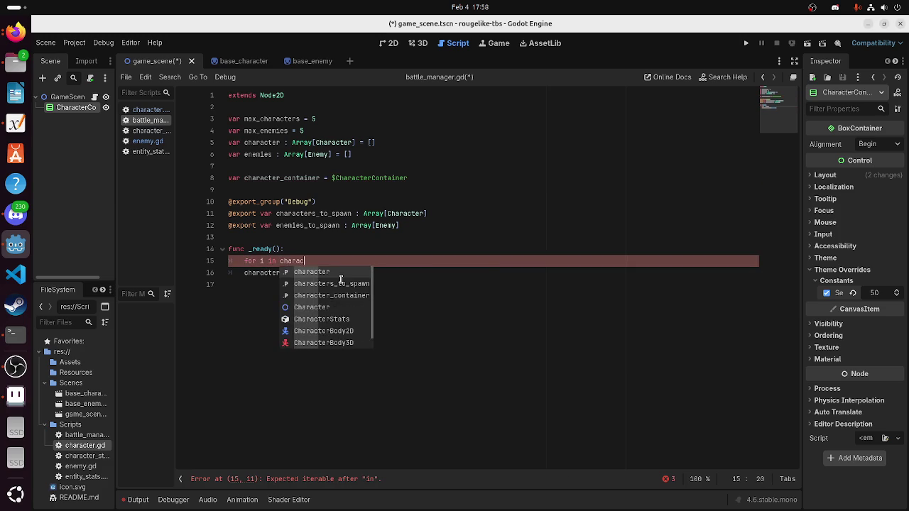
pyautogui.press('Return')
pyautogui.click(241, 272)
pyautogui.press('Tab')
pyautogui.click(403, 277)
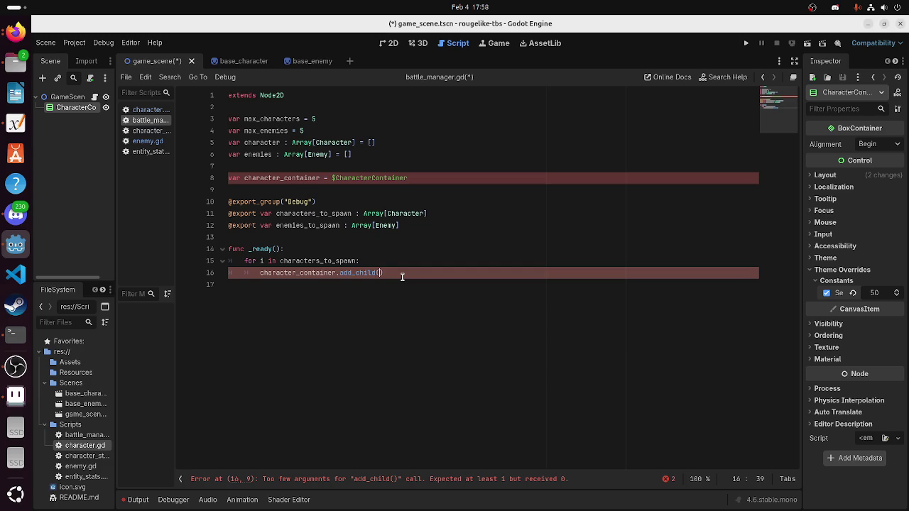
# Start a character variable inside the loop built from the loop item i
pyautogui.hotkey('ctrl', 'shift', 'Return')
pyautogui.write('r cha')
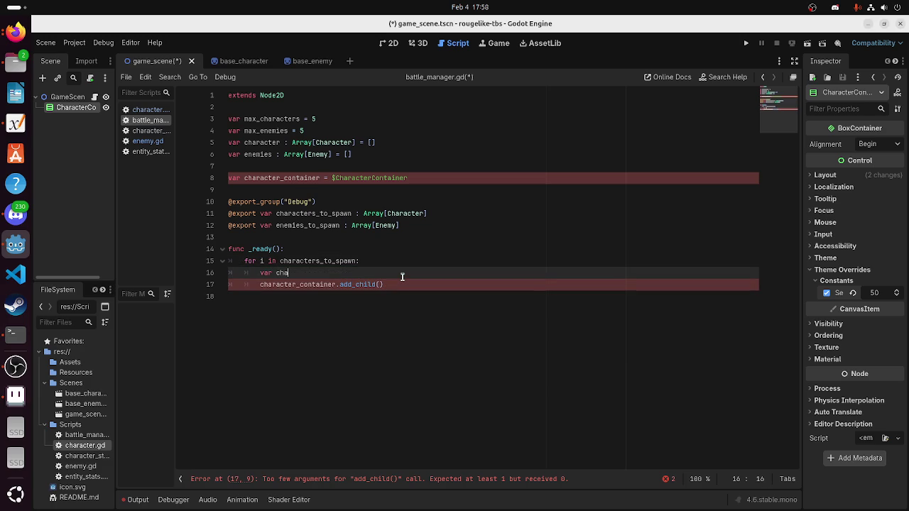
pyautogui.write('racter')
pyautogui.press('BackSpace')
pyautogui.write('i.instant')
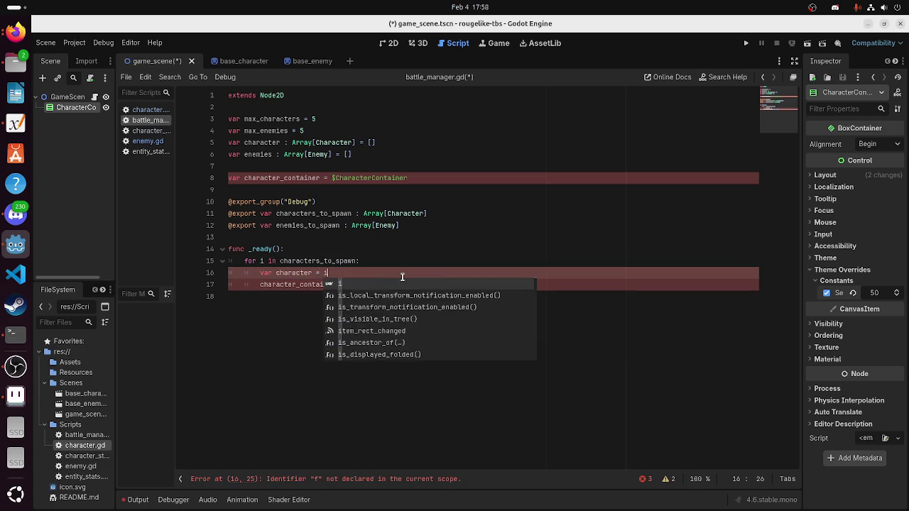
pyautogui.press('BackSpace')
pyautogui.press('BackSpace')
pyautogui.press('BackSpace')
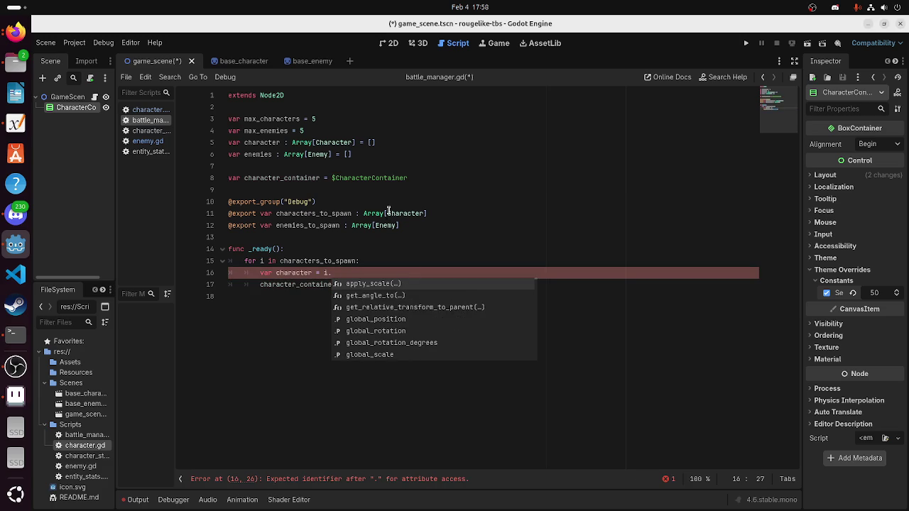
# Type both the characters and enemies export arrays as Array[PackedScene], then save
pyautogui.doubleClick(389, 213)
pyautogui.write('Packe')
pyautogui.press('Return')
pyautogui.press('Down')
pyautogui.press('Left')
pyautogui.press('BackSpace')
pyautogui.press('BackSpace')
pyautogui.press('BackSpace')
pyautogui.press('BackSpace')
pyautogui.press('BackSpace')
pyautogui.write('PackedSe')
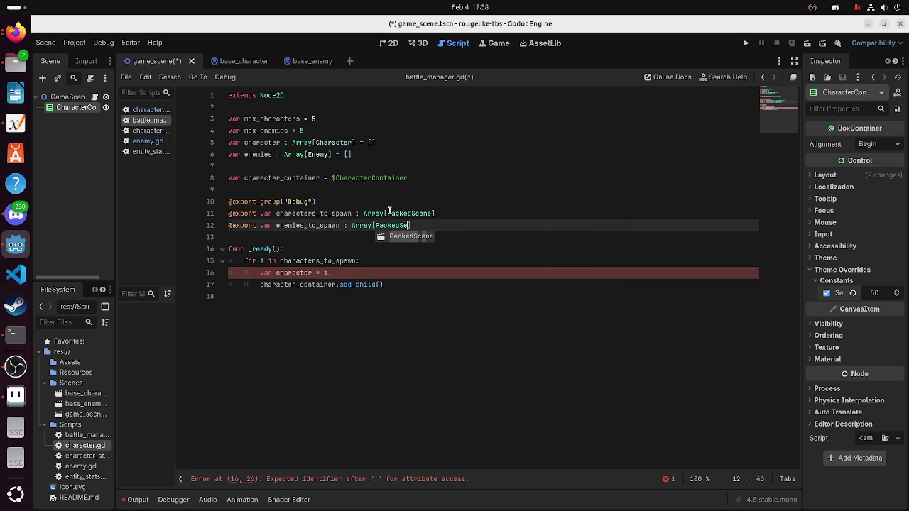
pyautogui.press('Return')
pyautogui.click(386, 248)
pyautogui.hotkey('ctrl', 's')
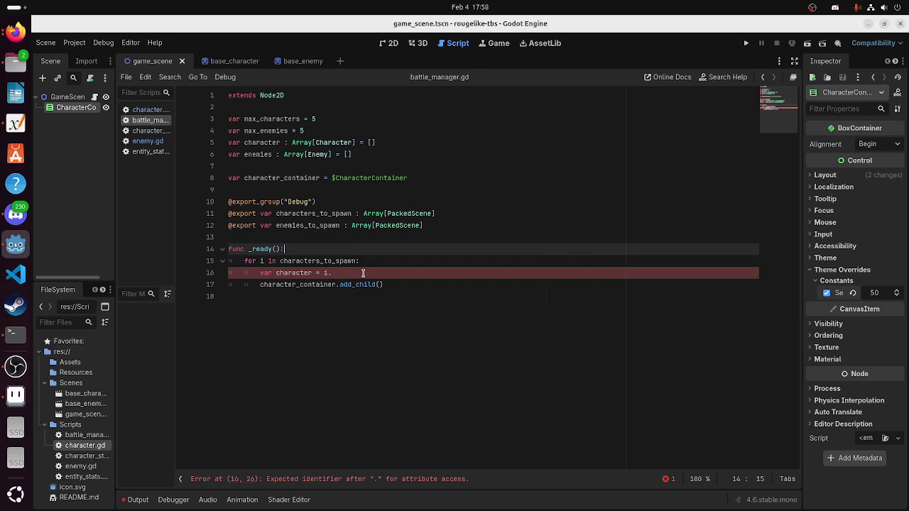
# Complete var character = i.instantiate() and pass character into add_child
pyautogui.click(363, 274)
pyautogui.write('instantiate(')
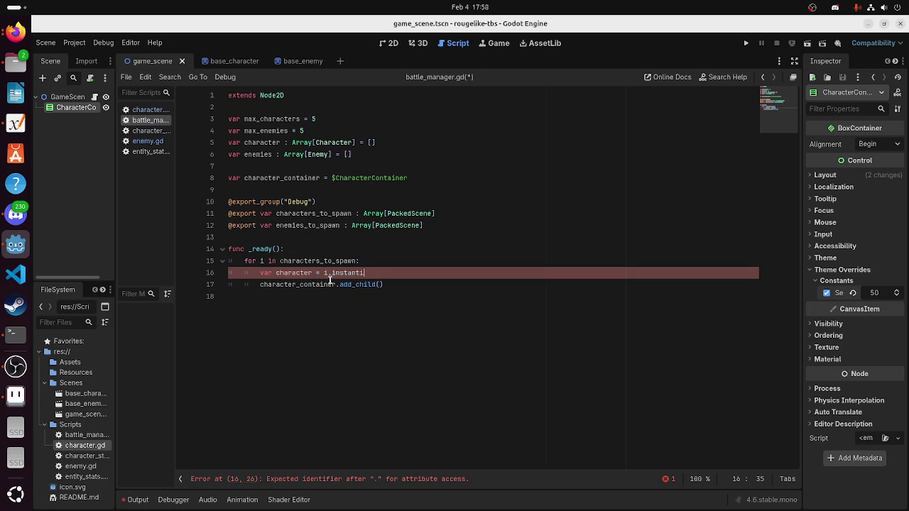
pyautogui.press('End')
pyautogui.press('Return')
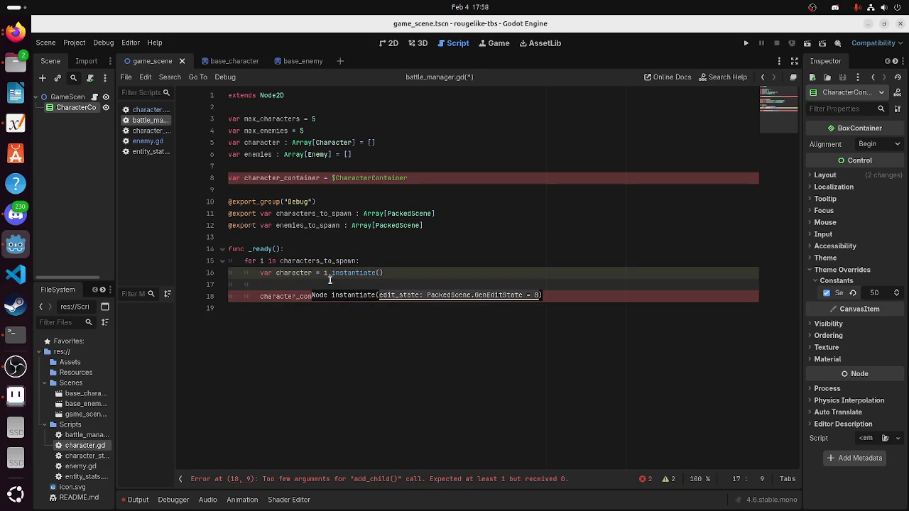
pyautogui.write('ha')
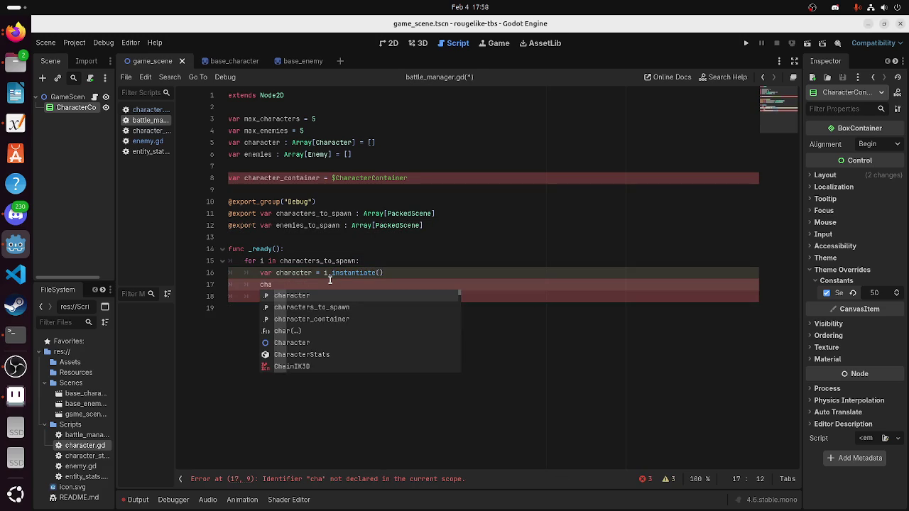
pyautogui.press('BackSpace')
pyautogui.press('BackSpace')
pyautogui.press('BackSpace')
pyautogui.press('Down')
pyautogui.press('Left')
pyautogui.write('character')
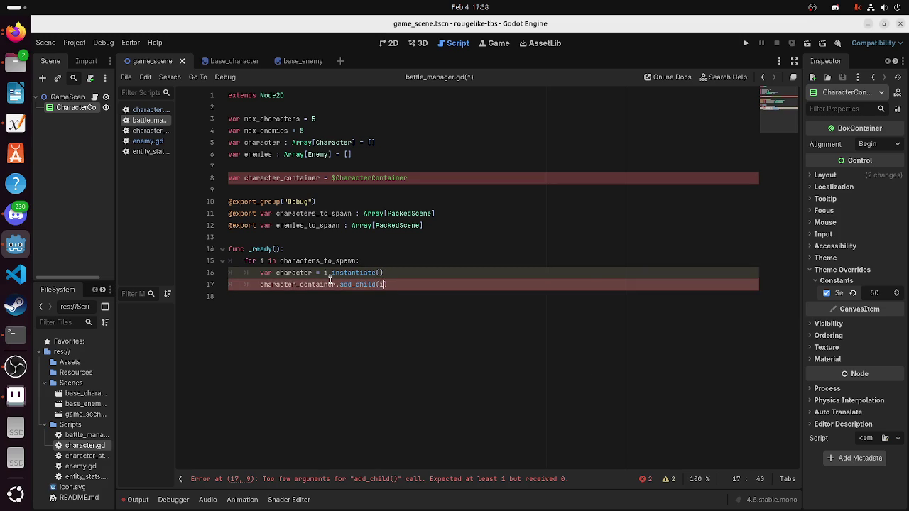
pyautogui.write(')')
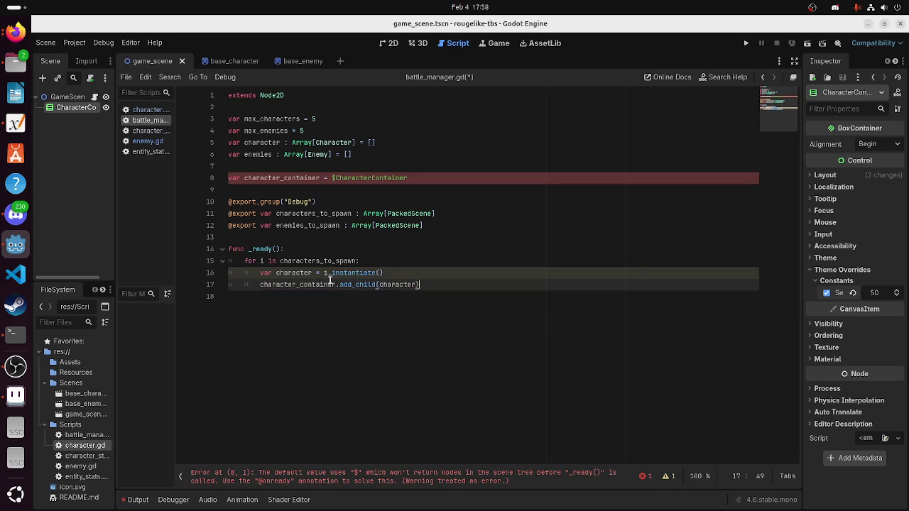
pyautogui.click(353, 382)
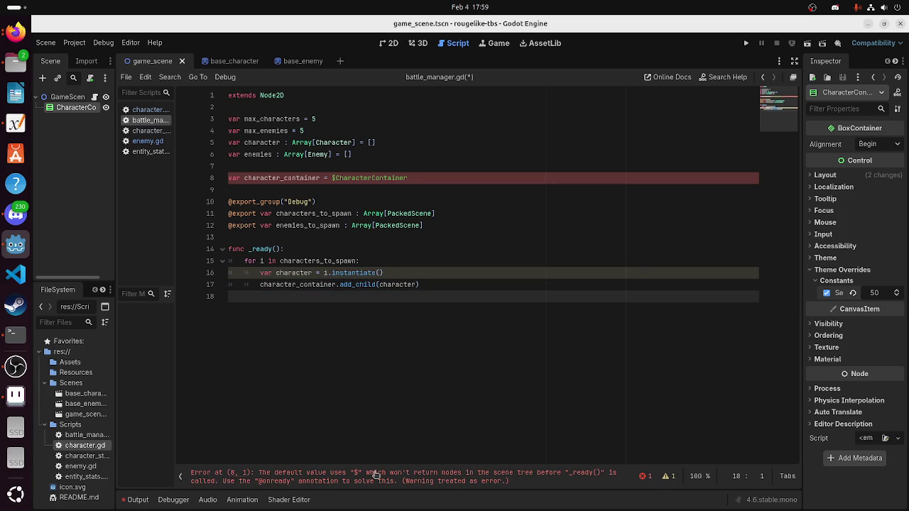
pyautogui.click(231, 179)
pyautogui.write('@onready')
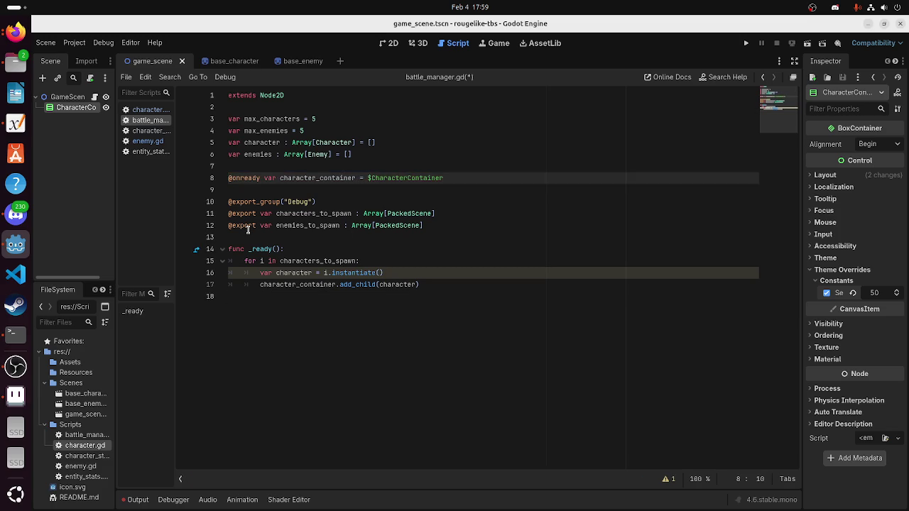
pyautogui.click(426, 285)
pyautogui.hotkey('ctrl', 's')
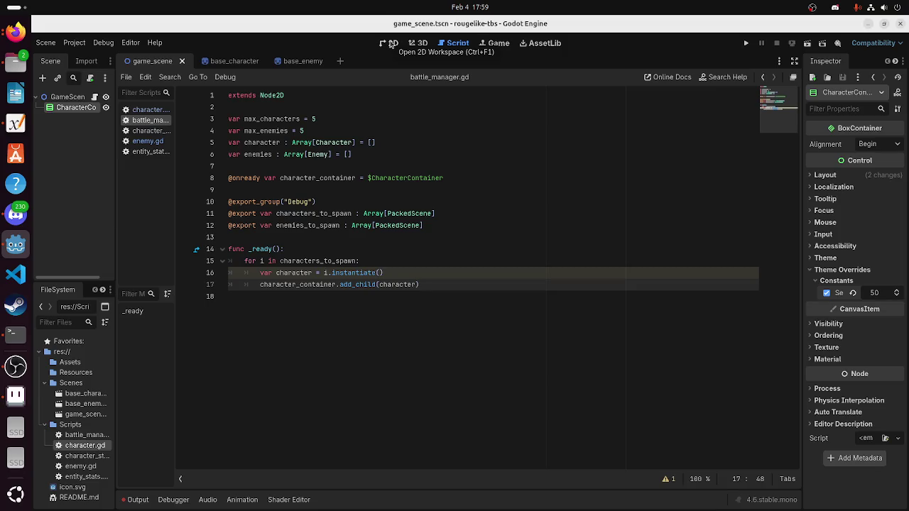
# Give GameScene's Debug Characters to Spawn list one element set to base_character.tscn
pyautogui.click(67, 98)
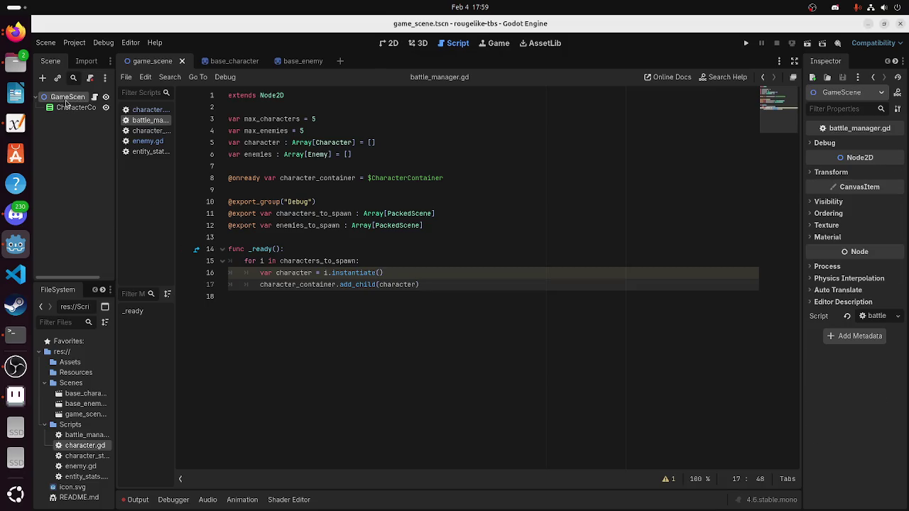
pyautogui.click(824, 142)
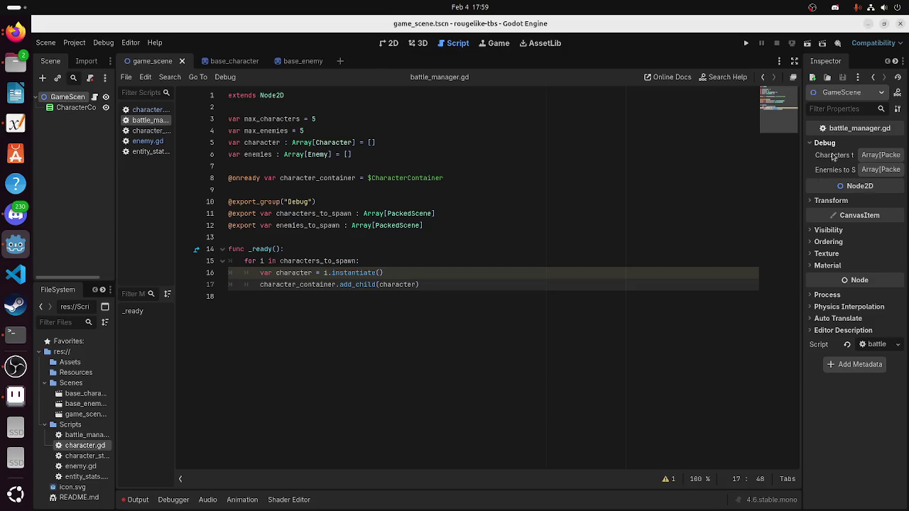
pyautogui.click(868, 156)
pyautogui.click(863, 186)
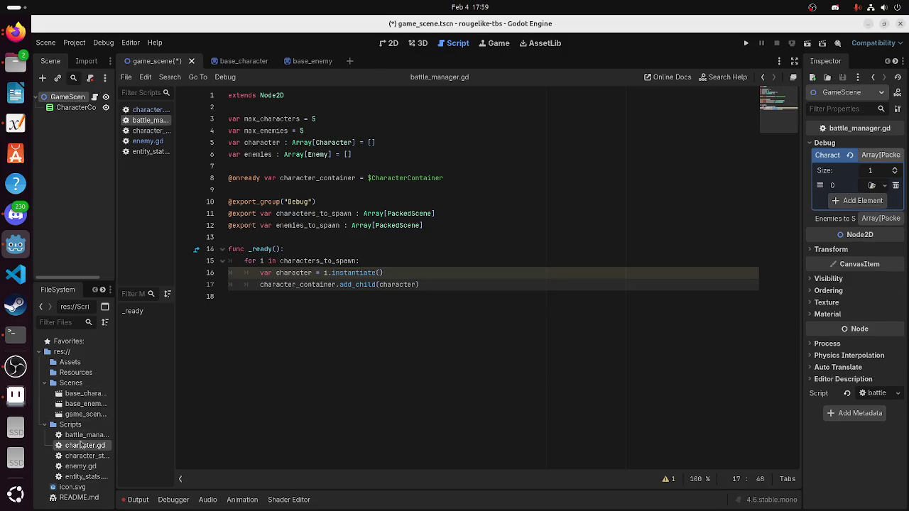
pyautogui.moveTo(85, 395)
pyautogui.mouseDown()
pyautogui.moveTo(650, 299)
pyautogui.moveTo(872, 186)
pyautogui.mouseUp()
pyautogui.click(872, 185)
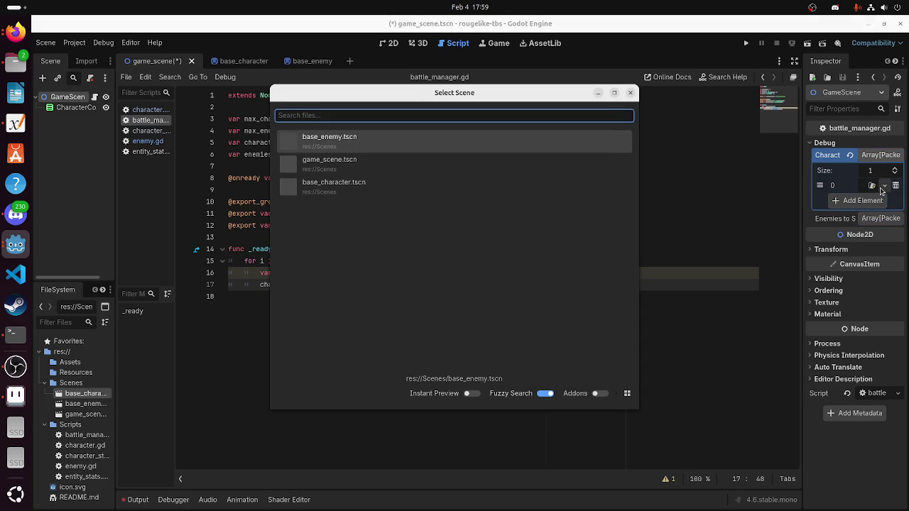
pyautogui.click(402, 186)
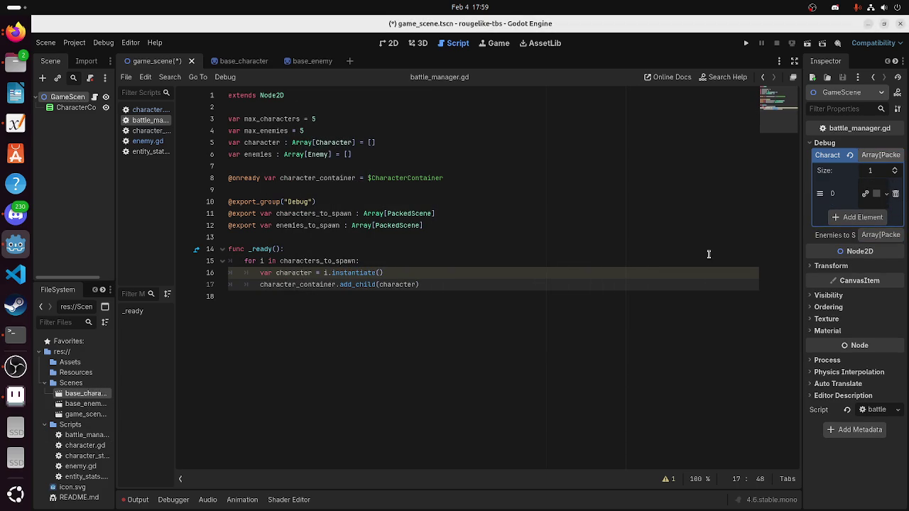
pyautogui.moveTo(804, 228)
pyautogui.mouseDown()
pyautogui.moveTo(696, 226)
pyautogui.moveTo(736, 224)
pyautogui.moveTo(604, 277)
pyautogui.moveTo(731, 237)
pyautogui.mouseUp()
pyautogui.click(854, 176)
pyautogui.click(856, 199)
# Run the game to test character spawning, then stop it
pyautogui.hotkey('ctrl', 's')
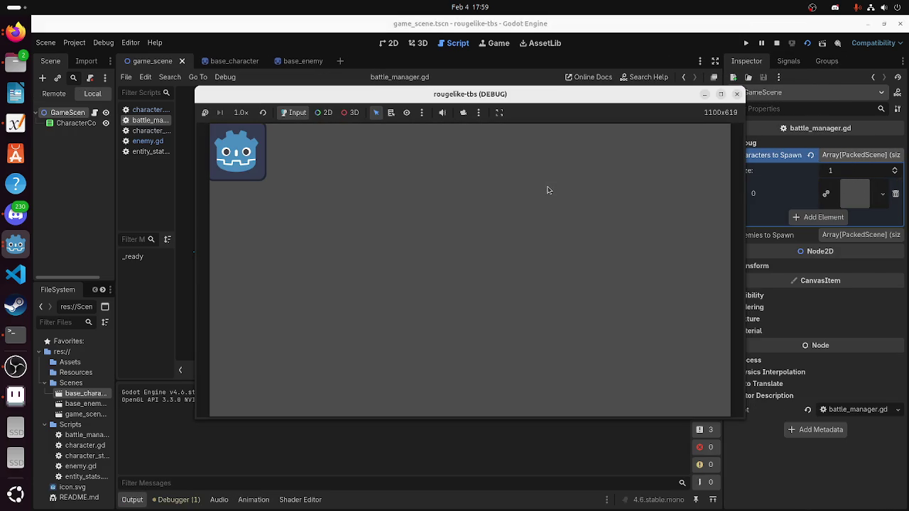
pyautogui.moveTo(649, 95); pyautogui.dragTo(575, 66)
pyautogui.click(664, 65)
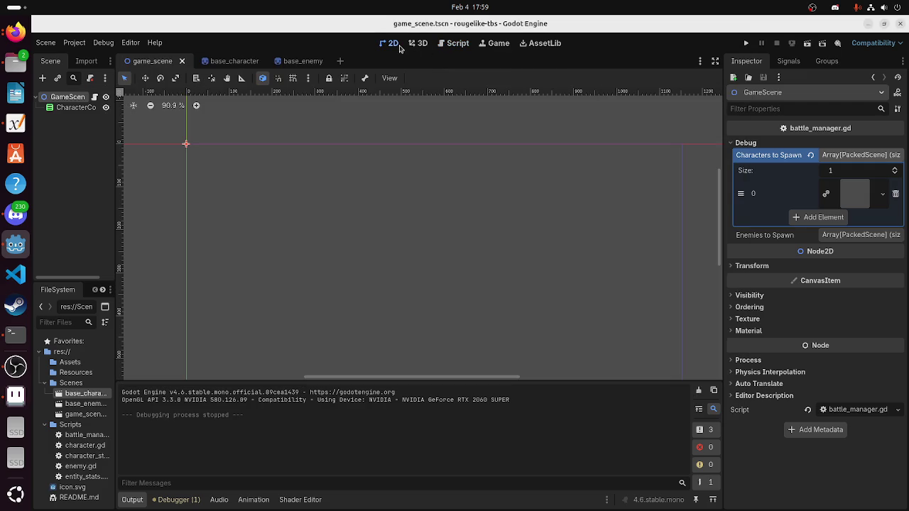
# Move CharacterContainer to about (58, 62), save the scene, and open Project Settings
pyautogui.click(248, 210)
pyautogui.moveTo(248, 210)
pyautogui.mouseDown()
pyautogui.moveTo(244, 191)
pyautogui.moveTo(251, 193)
pyautogui.mouseUp()
pyautogui.scroll(-2, 298, 237)
pyautogui.scroll(-1, 299, 323)
pyautogui.moveTo(296, 335); pyautogui.dragTo(291, 337)
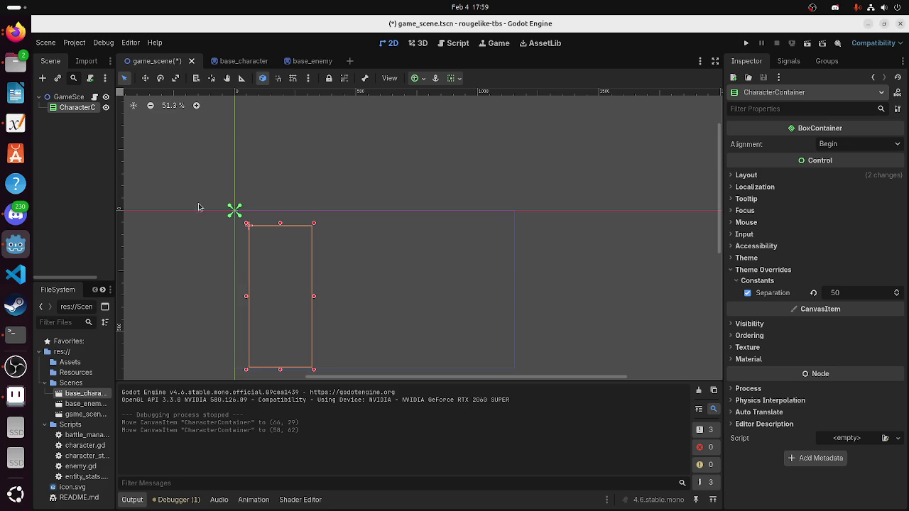
pyautogui.hotkey('ctrl', 's')
pyautogui.click(45, 42)
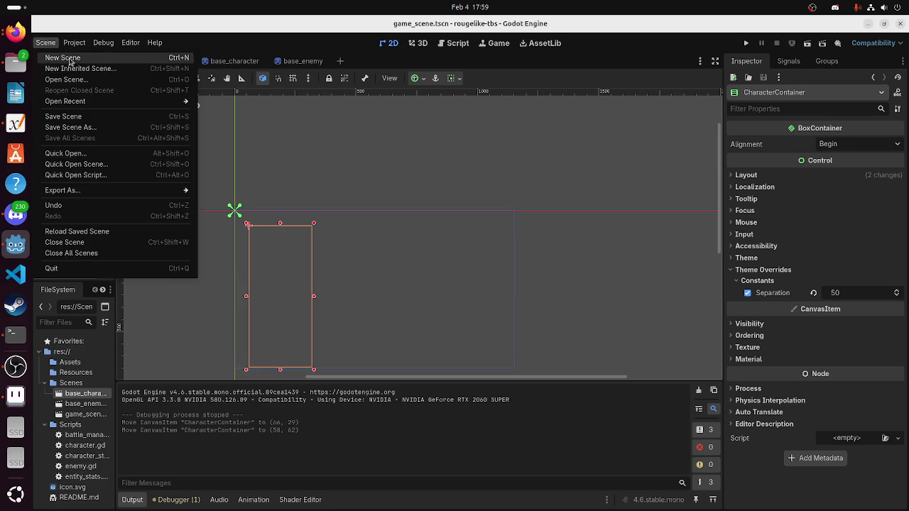
pyautogui.click(85, 55)
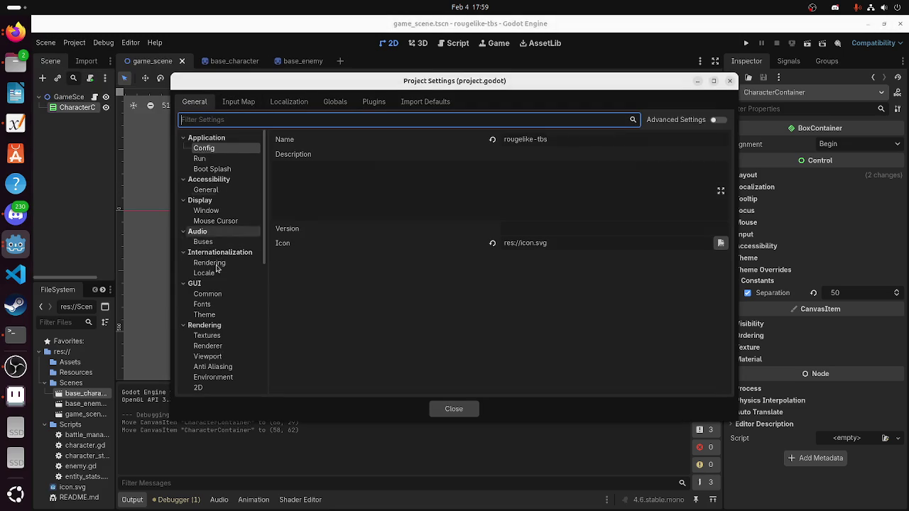
# Set the Display > Window viewport width to 1280
pyautogui.click(206, 210)
pyautogui.click(423, 152)
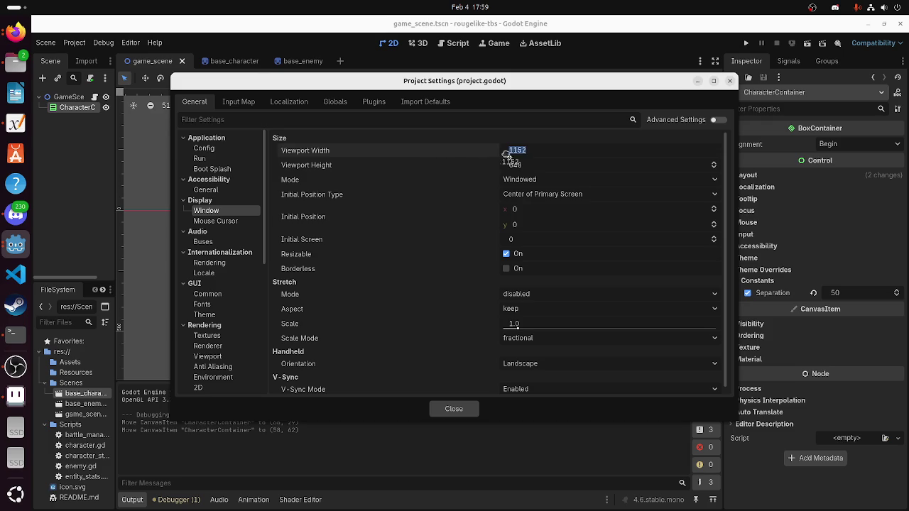
pyautogui.write('1')
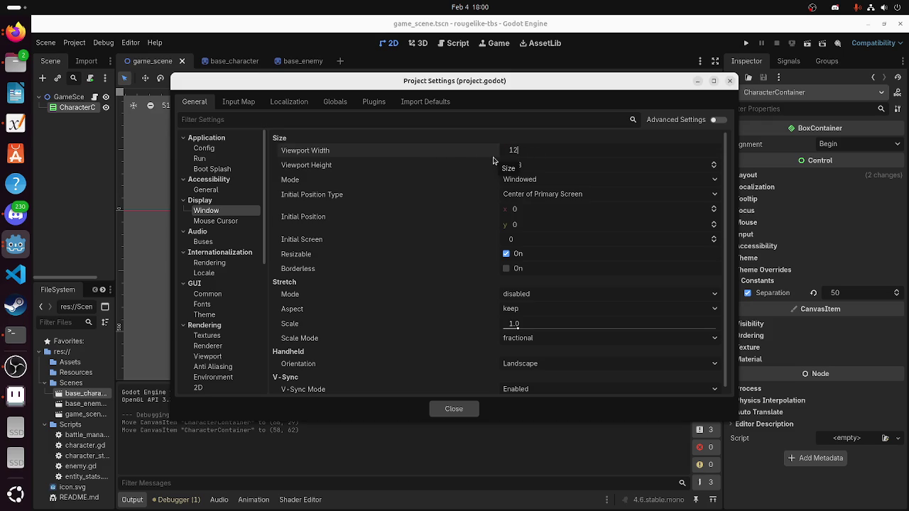
pyautogui.write('152')
pyautogui.scroll(-5, 235, 260)
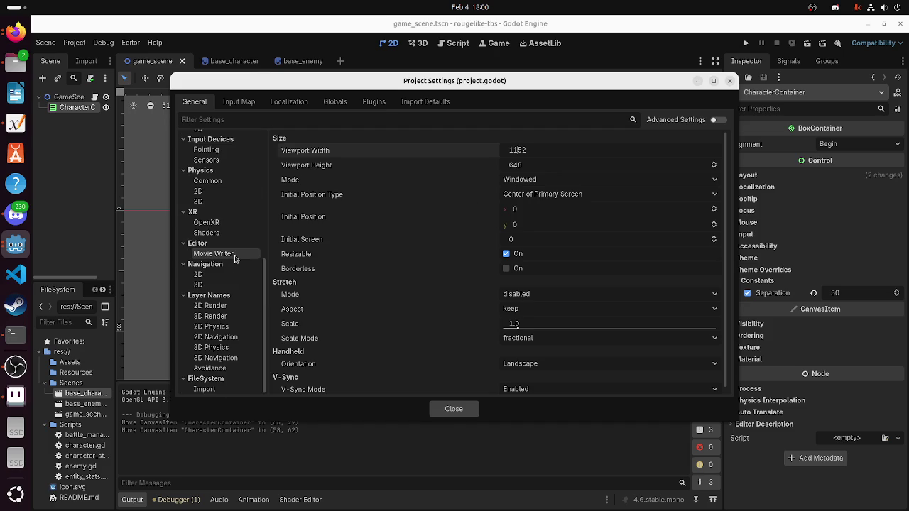
pyautogui.click(530, 164)
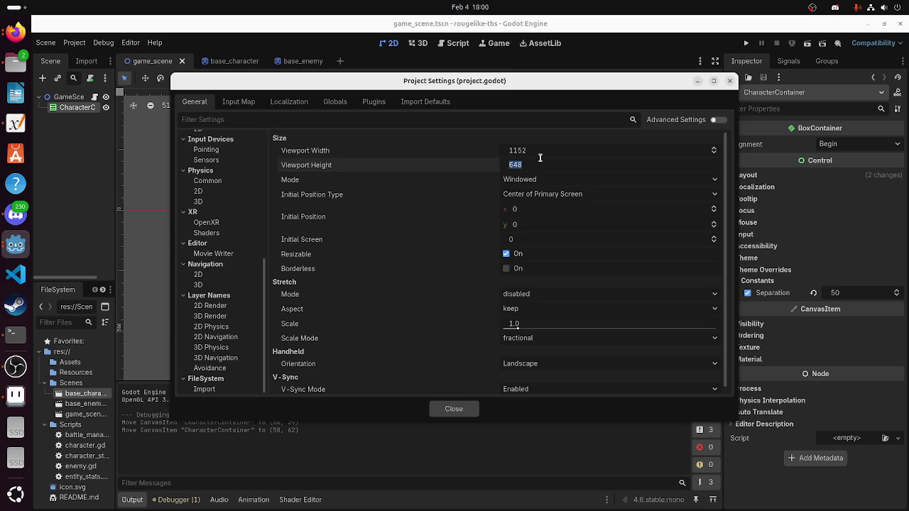
pyautogui.click(553, 152)
pyautogui.click(554, 151)
pyautogui.hotkey('ctrl', 'a')
pyautogui.press('BackSpace')
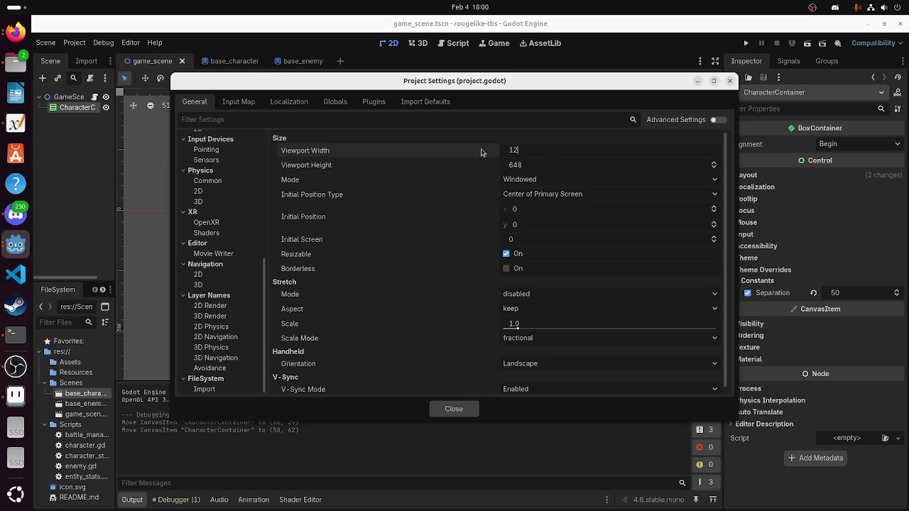
pyautogui.write('80')
# Set the viewport height to 720
pyautogui.click(525, 163)
pyautogui.write('720')
pyautogui.press('Return')
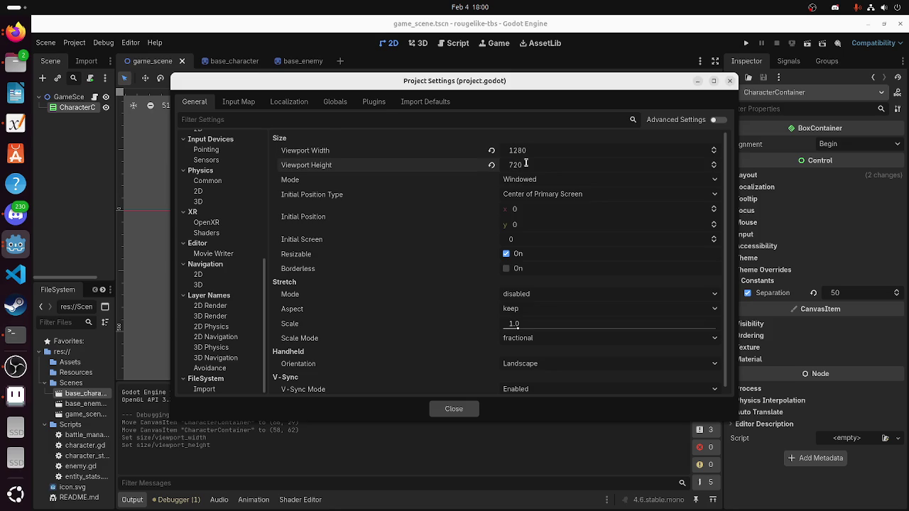
pyautogui.scroll(-1, 220, 306)
pyautogui.scroll(5, 215, 382)
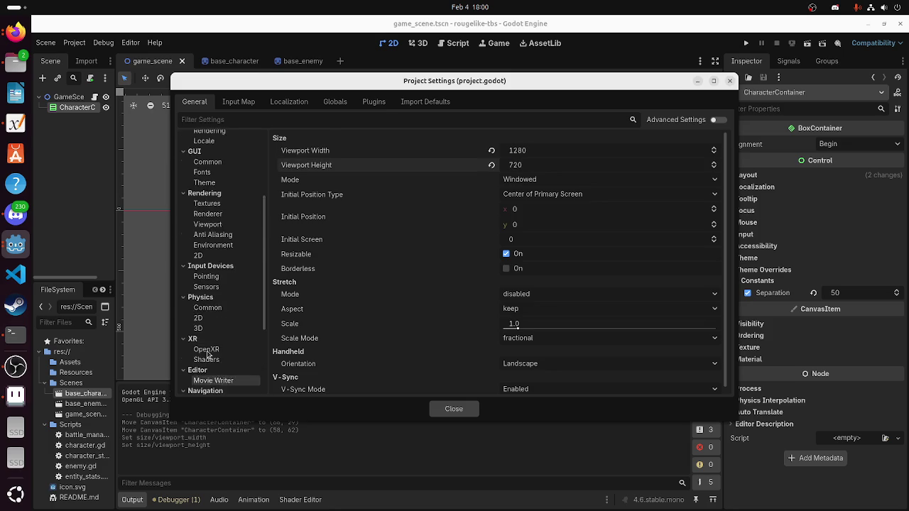
pyautogui.scroll(2, 211, 311)
# Change the Rendering > Textures default texture filter to Nearest and close Project Settings
pyautogui.click(212, 301)
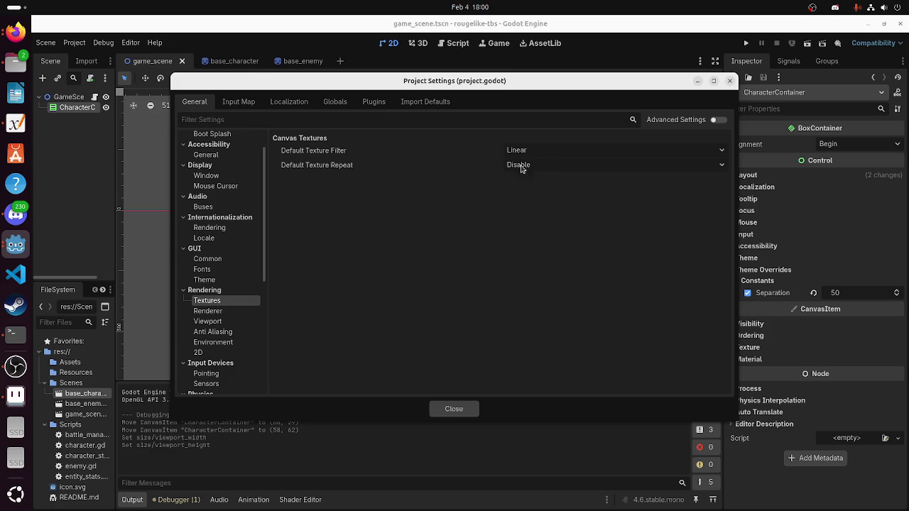
pyautogui.click(560, 150)
pyautogui.click(545, 173)
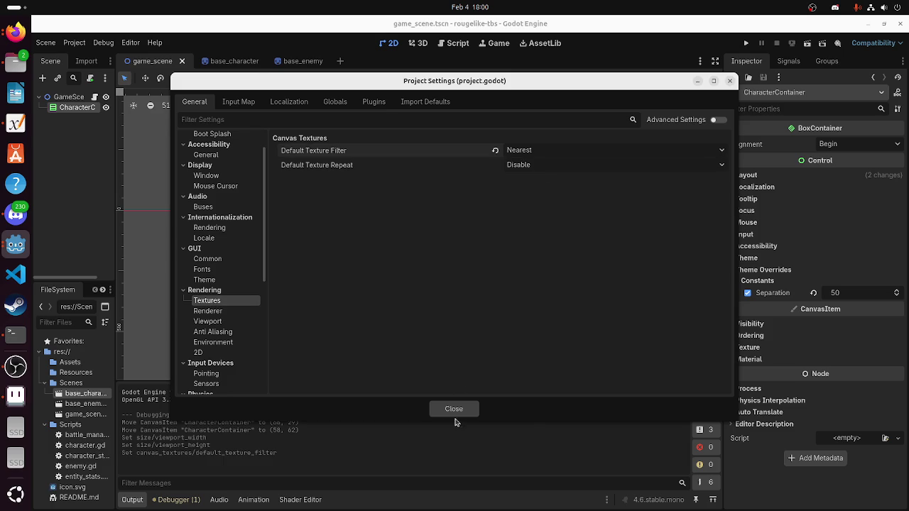
pyautogui.click(456, 409)
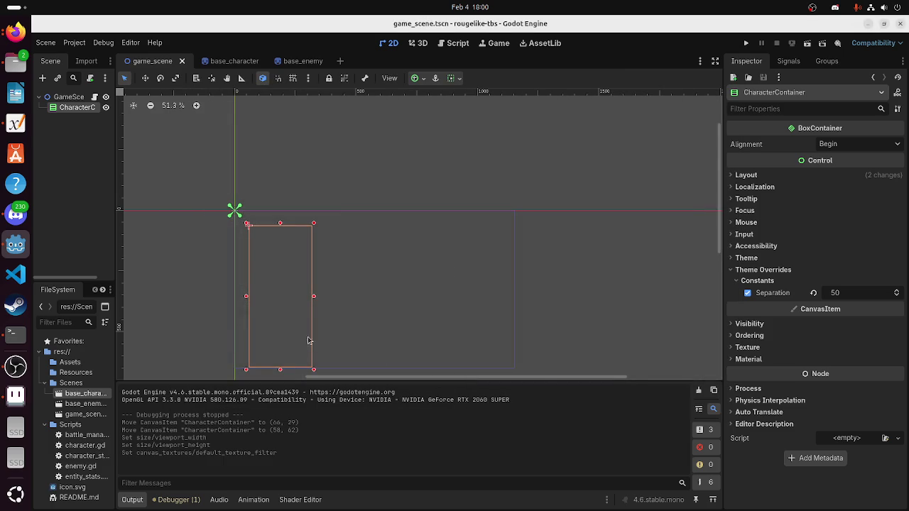
# Run the current scene and inspect the spawned Sprite2D under CharacterContainer in the Remote tree
pyautogui.click(807, 44)
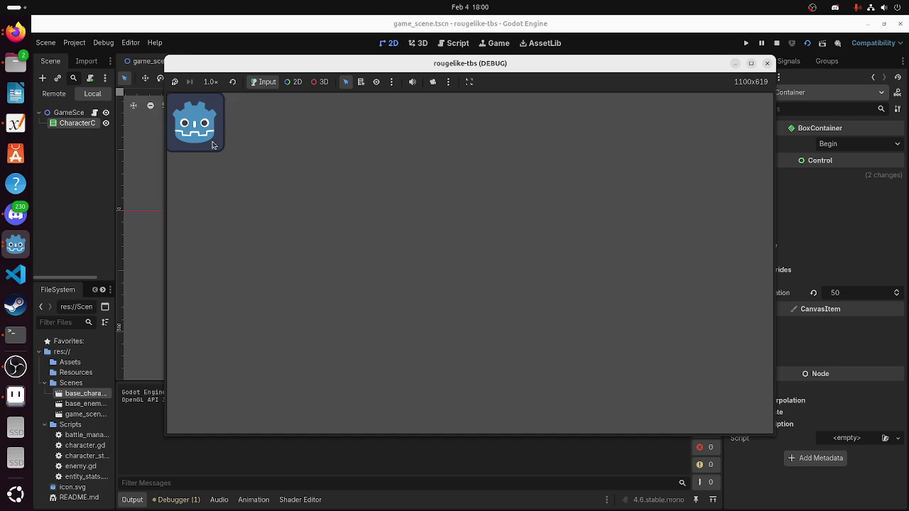
pyautogui.click(64, 95)
pyautogui.click(44, 123)
pyautogui.click(52, 134)
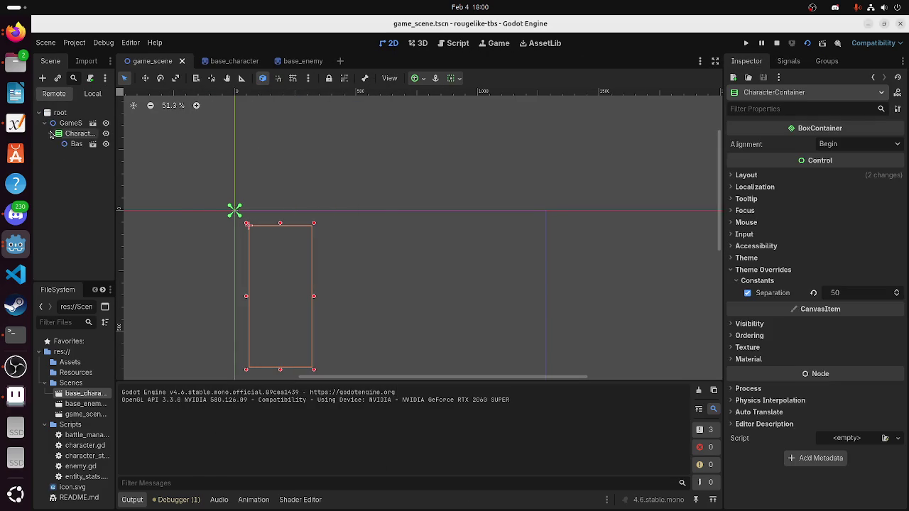
pyautogui.click(71, 144)
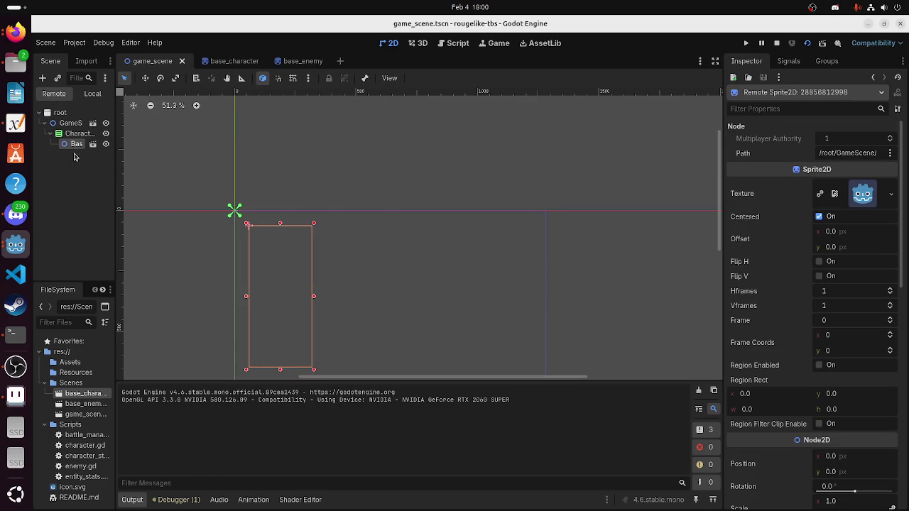
pyautogui.scroll(-1, 290, 297)
pyautogui.scroll(2, 290, 296)
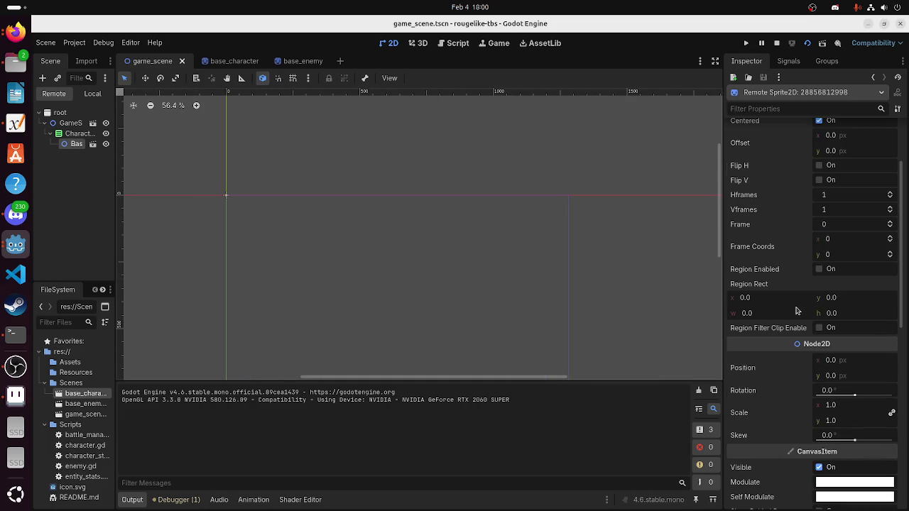
pyautogui.scroll(-3, 798, 290)
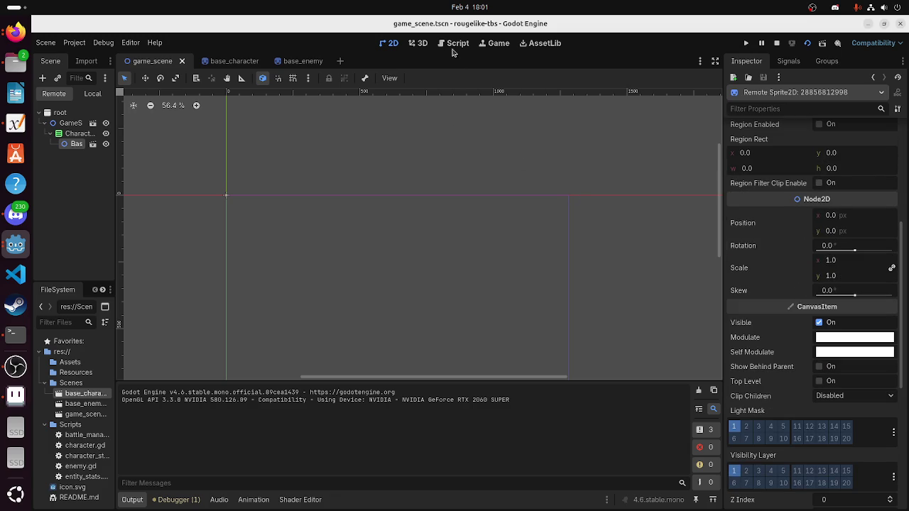
pyautogui.click(482, 45)
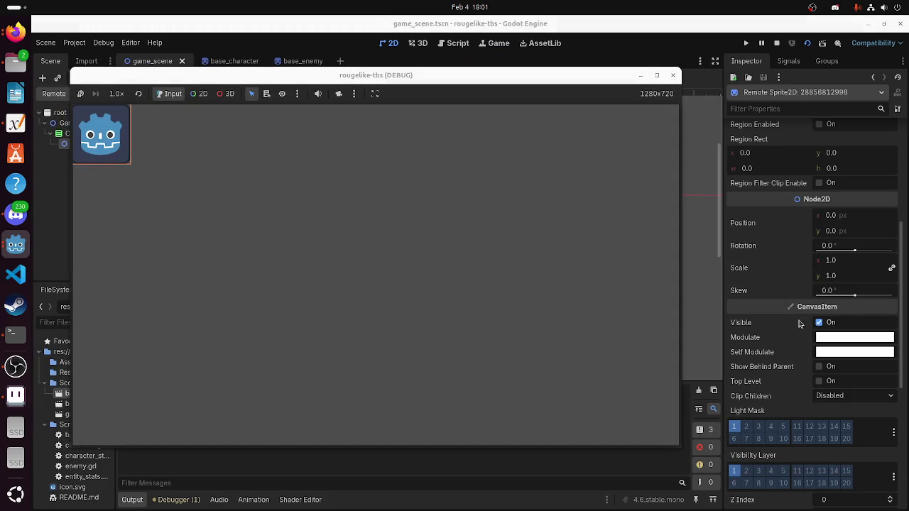
# Set the live sprite's Position x to 60 and check it in the Game window
pyautogui.click(842, 216)
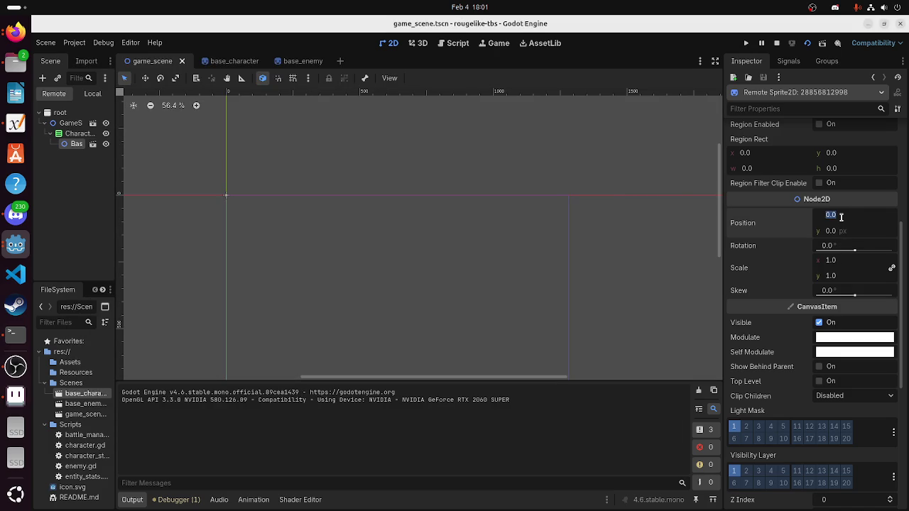
pyautogui.write('60')
pyautogui.press('Return')
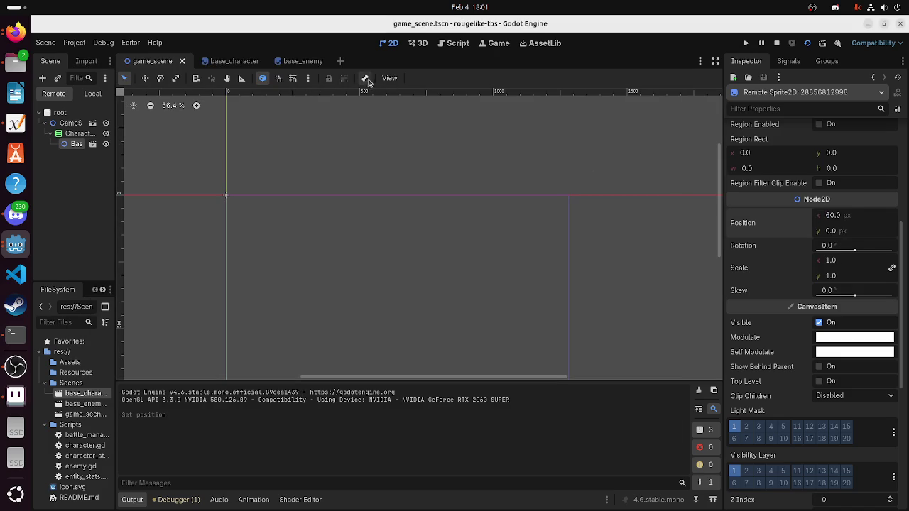
pyautogui.click(483, 45)
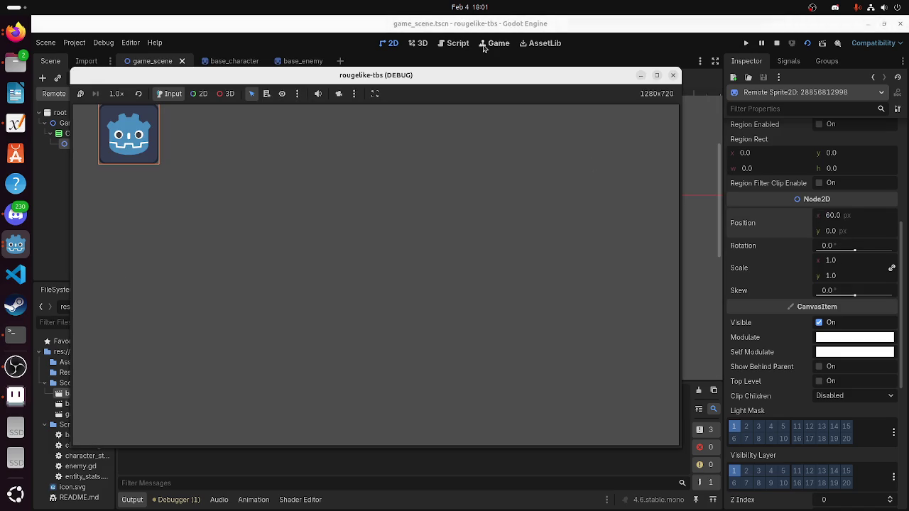
pyautogui.moveTo(446, 80)
pyautogui.mouseDown()
pyautogui.moveTo(710, 84)
pyautogui.moveTo(496, 78)
pyautogui.mouseUp()
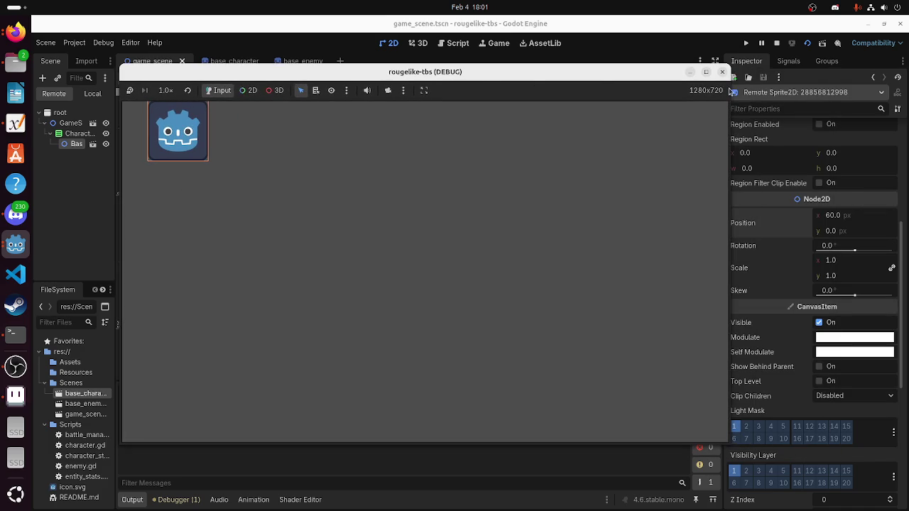
pyautogui.click(83, 139)
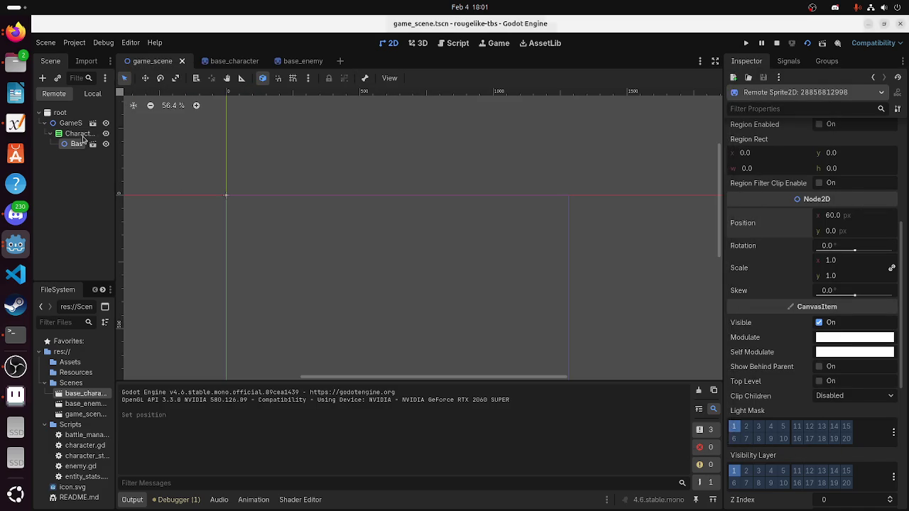
pyautogui.click(77, 143)
# In character.gd, declare func _process(delta): and start an indented body line
pyautogui.click(444, 44)
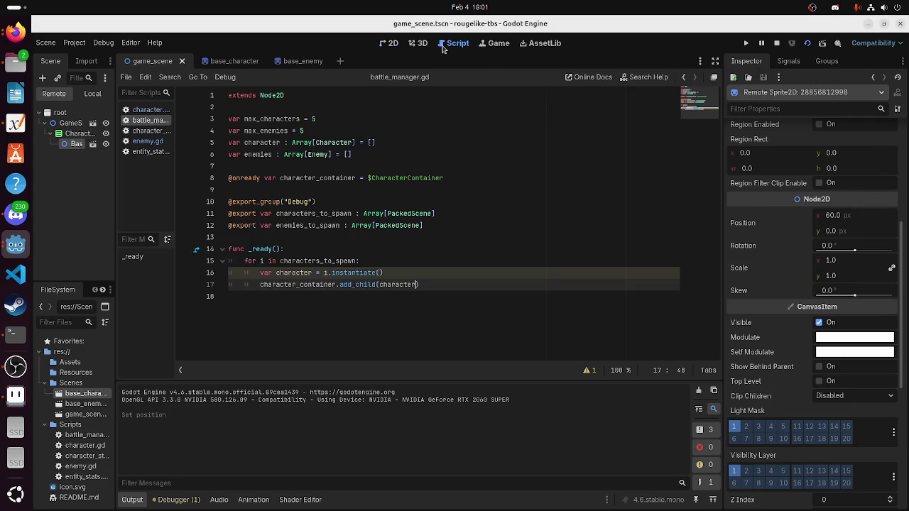
pyautogui.click(146, 110)
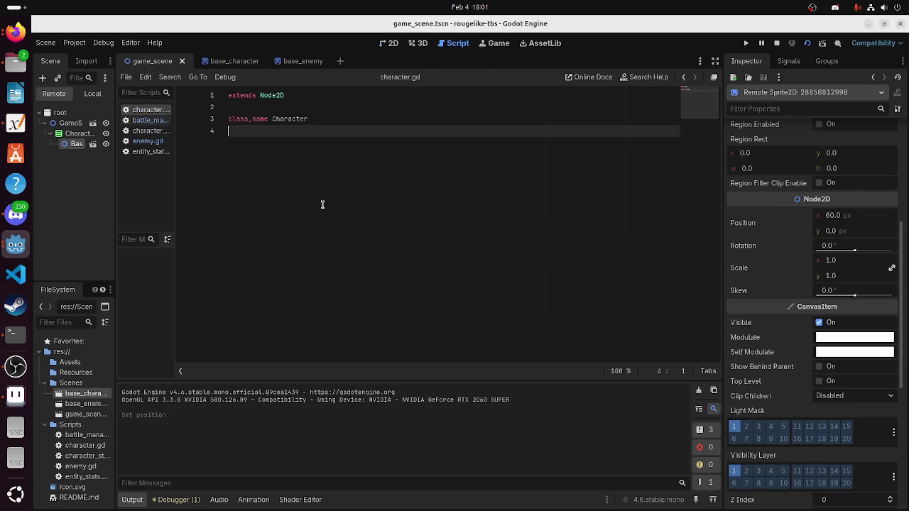
pyautogui.press('Return')
pyautogui.press('Return')
pyautogui.write('func _process(d)')
pyautogui.write(':')
pyautogui.press('Left')
pyautogui.press('Left')
pyautogui.write('delta')
pyautogui.press('End')
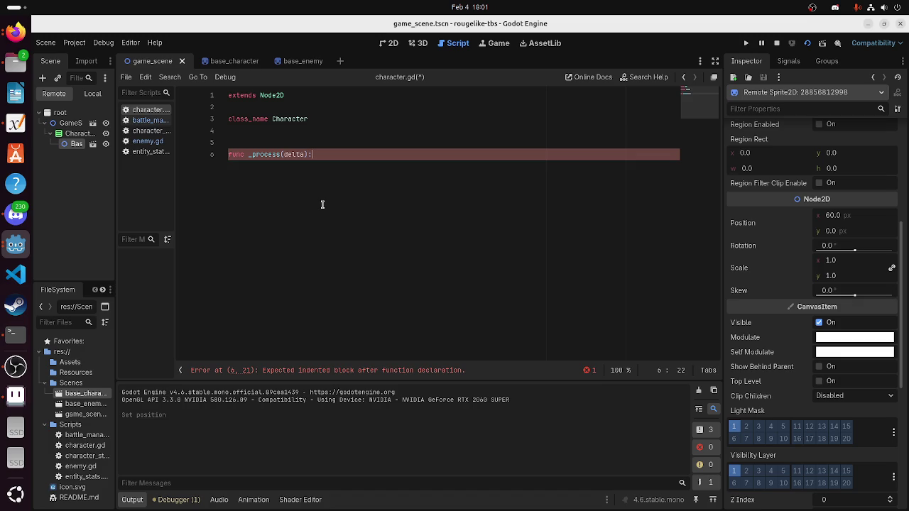
pyautogui.press('Return')
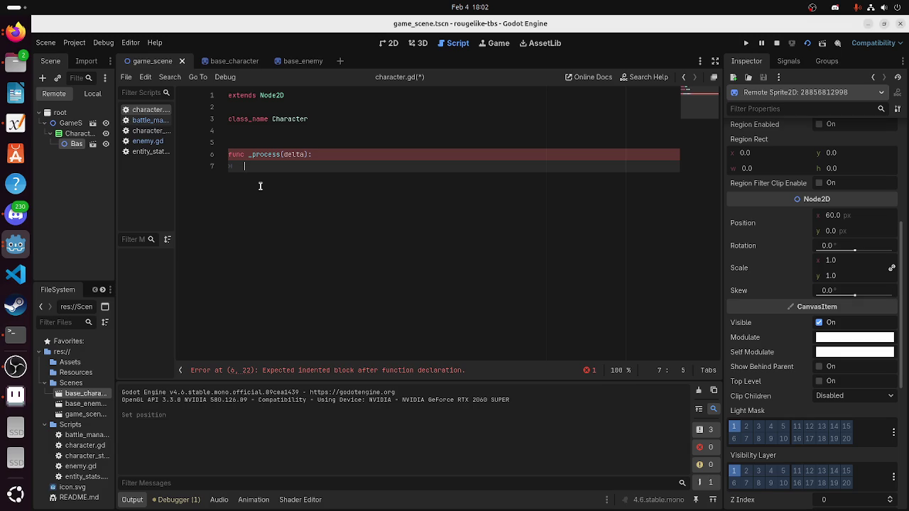
# Add print(global_position) to line 7 of _process in character.gd and save the script
pyautogui.click(398, 44)
pyautogui.click(460, 44)
pyautogui.write('print()')
pyautogui.press('Left')
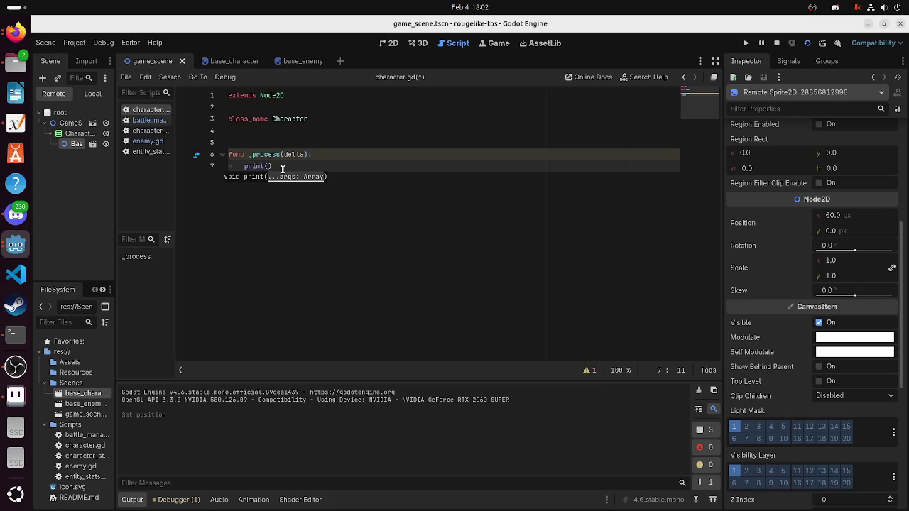
pyautogui.write('global_p')
pyautogui.press('Return')
pyautogui.hotkey('ctrl', 's')
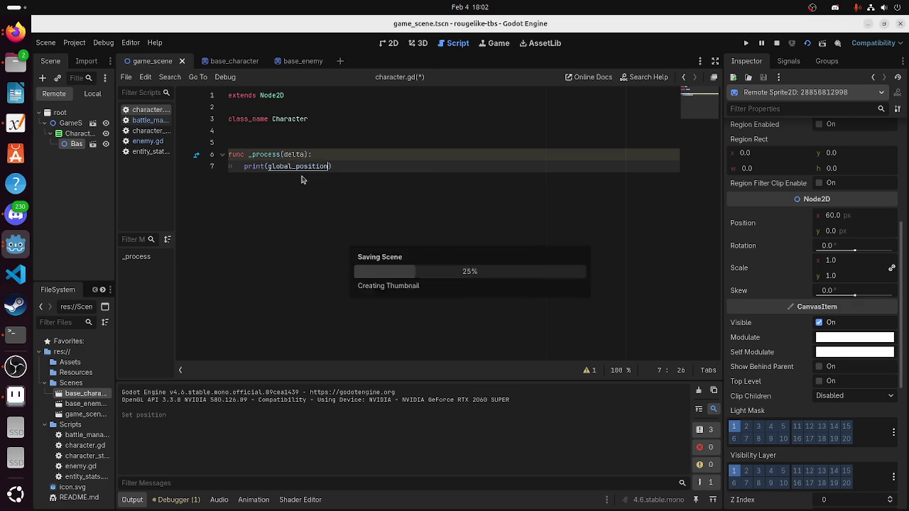
# Run the current scene, check the printed global positions in Output, then stop the game
pyautogui.click(777, 42)
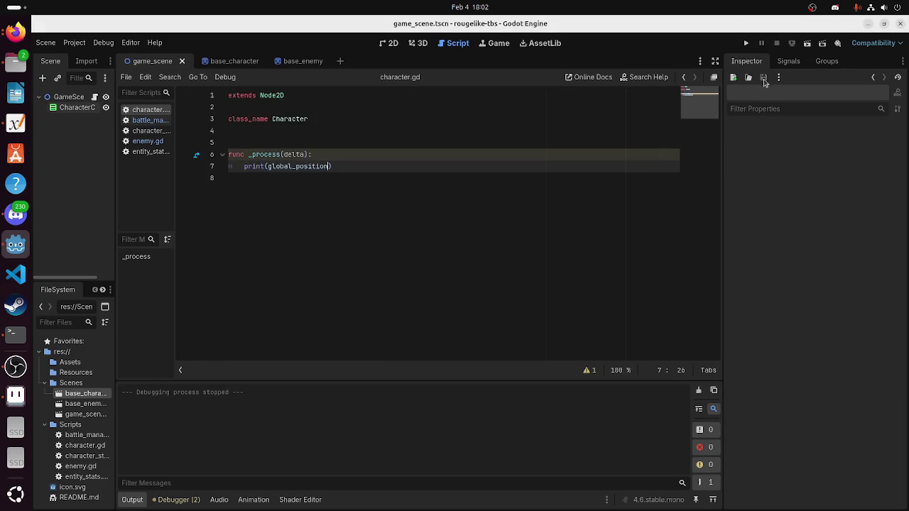
pyautogui.click(807, 44)
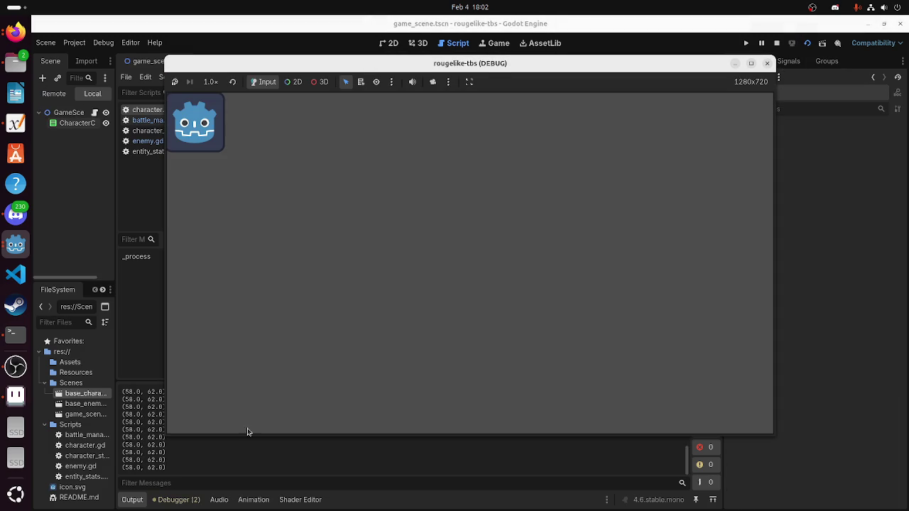
pyautogui.click(155, 468)
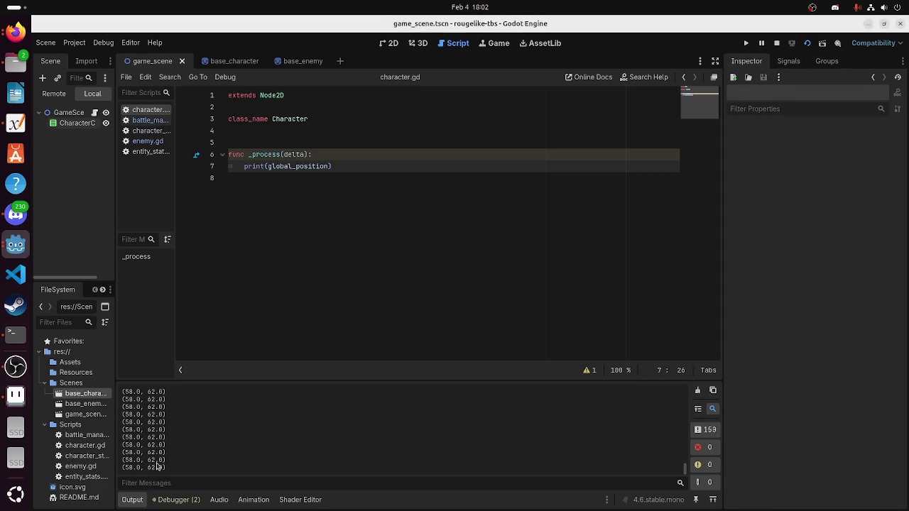
pyautogui.moveTo(157, 466)
pyautogui.mouseDown()
pyautogui.moveTo(160, 398)
pyautogui.moveTo(244, 379)
pyautogui.mouseUp()
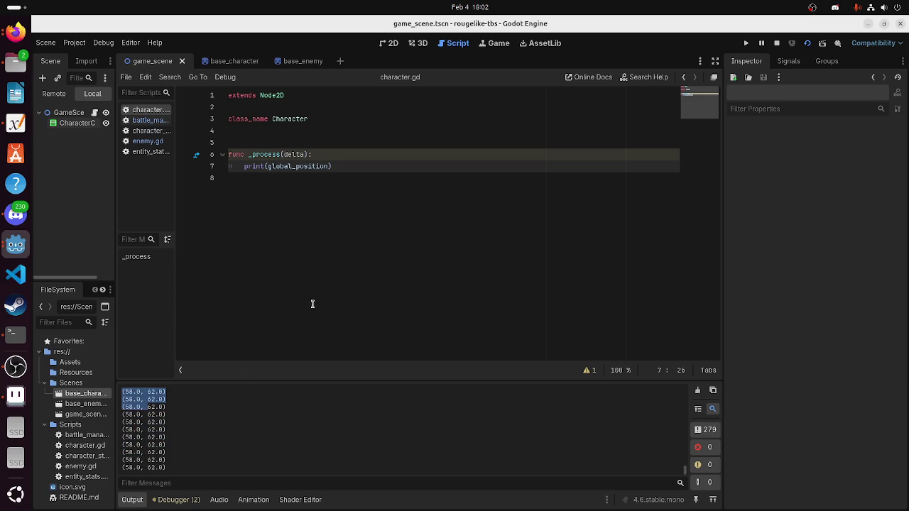
pyautogui.click(483, 43)
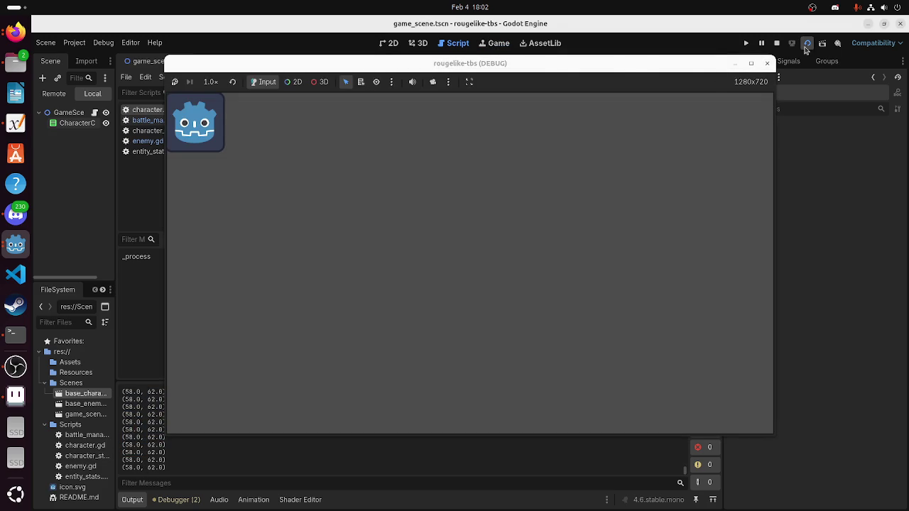
pyautogui.click(807, 43)
# Open a new empty line directly under the _process function header
pyautogui.click(344, 169)
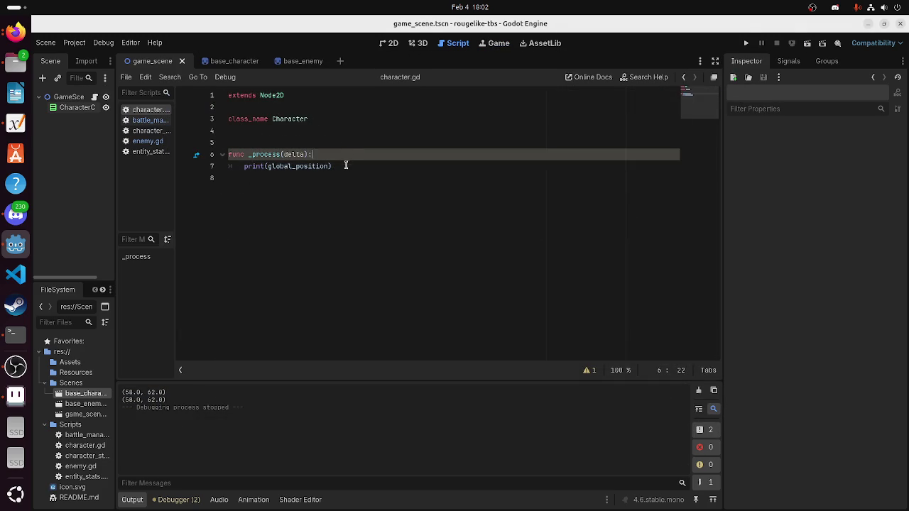
pyautogui.click(352, 154)
pyautogui.press('Return')
# Insert 'global_position = Vector2.ZERO' above the print line using autocomplete
pyautogui.write('gl')
pyautogui.press('BackSpace')
pyautogui.press('Return')
pyautogui.write('= 0')
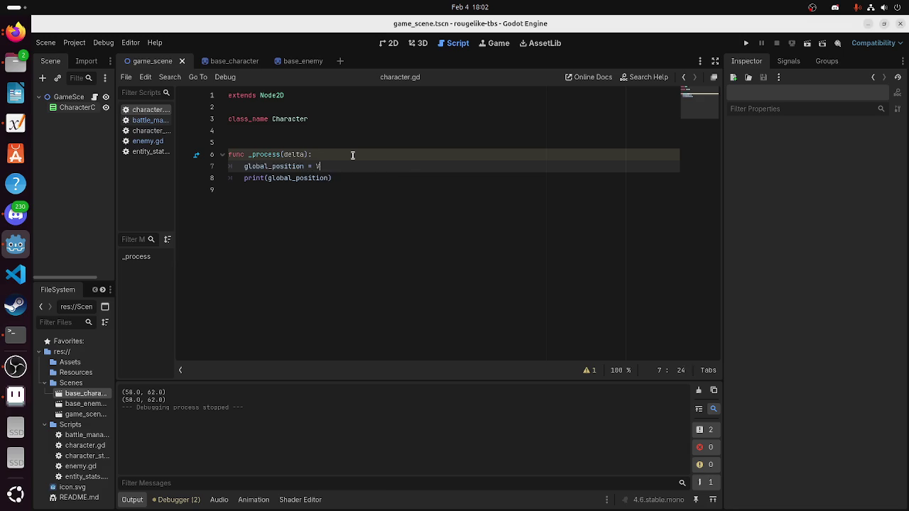
pyautogui.press('Return')
pyautogui.write('.Z')
pyautogui.press('Return')
# Run the scene, reposition and widen the game window, then close it
pyautogui.click(807, 43)
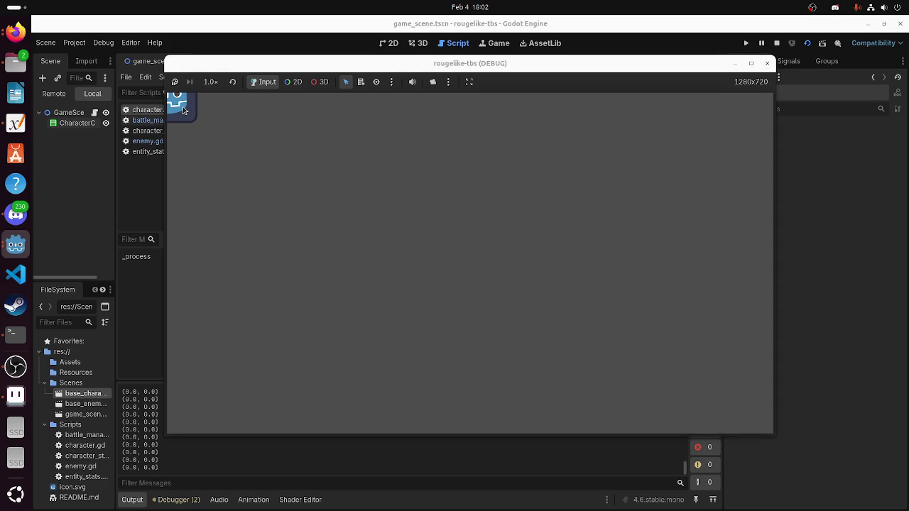
pyautogui.moveTo(484, 64)
pyautogui.mouseDown()
pyautogui.moveTo(359, 63)
pyautogui.moveTo(562, 87)
pyautogui.moveTo(539, 82)
pyautogui.mouseUp()
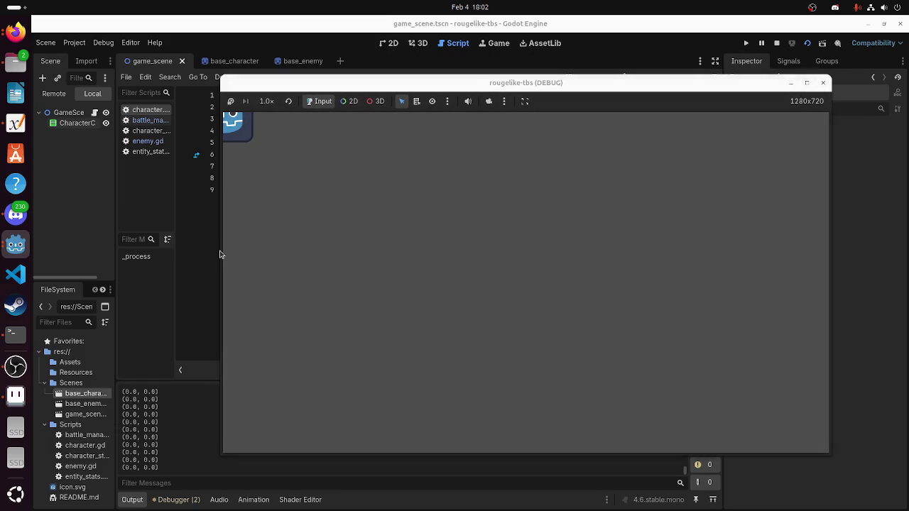
pyautogui.moveTo(221, 253)
pyautogui.mouseDown()
pyautogui.moveTo(110, 249)
pyautogui.moveTo(227, 253)
pyautogui.mouseUp()
pyautogui.click(821, 84)
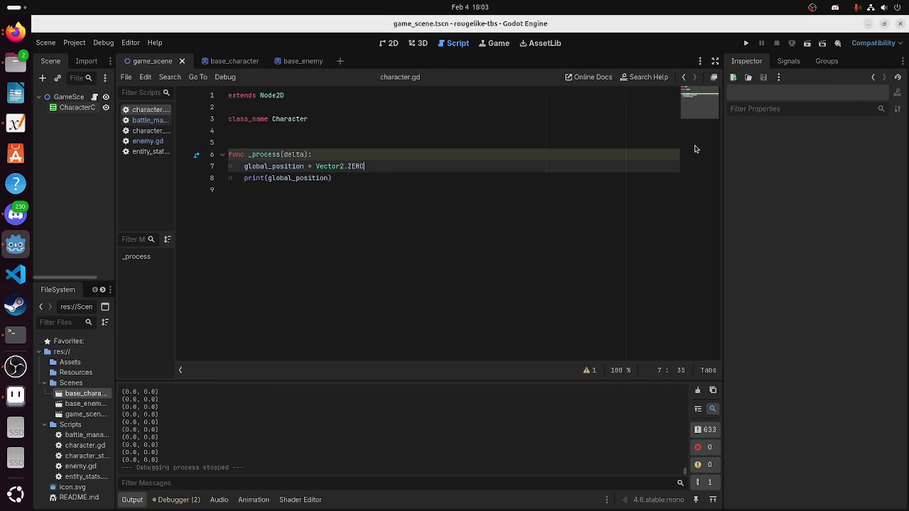
pyautogui.click(391, 43)
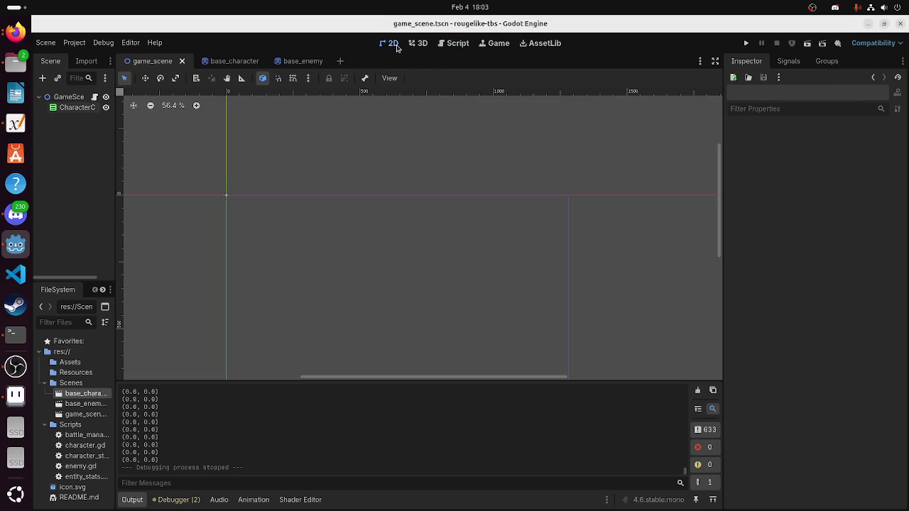
# Drag CharacterContainer down and right to (148, 101) in the 2D view and run the scene
pyautogui.scroll(-2, 335, 205)
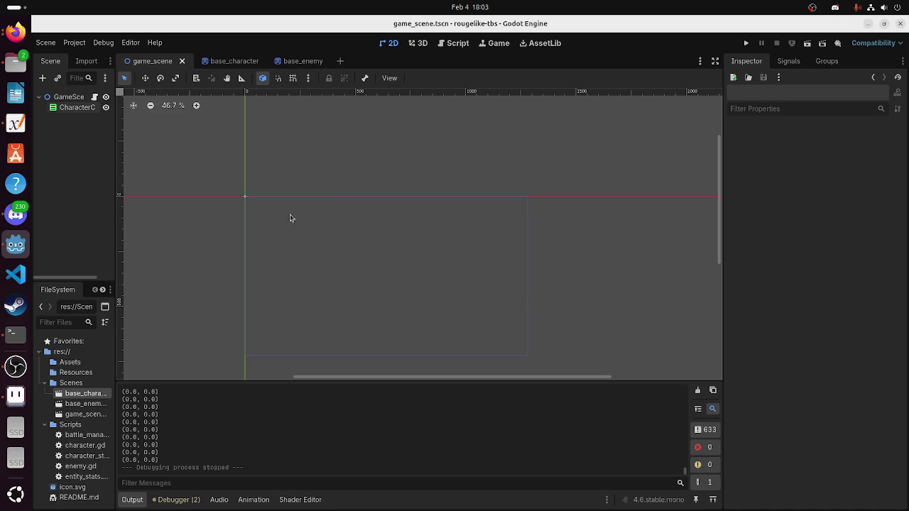
pyautogui.click(300, 275)
pyautogui.scroll(4, 261, 277)
pyautogui.scroll(-3, 252, 246)
pyautogui.moveTo(278, 235); pyautogui.dragTo(306, 243)
pyautogui.press('F6')
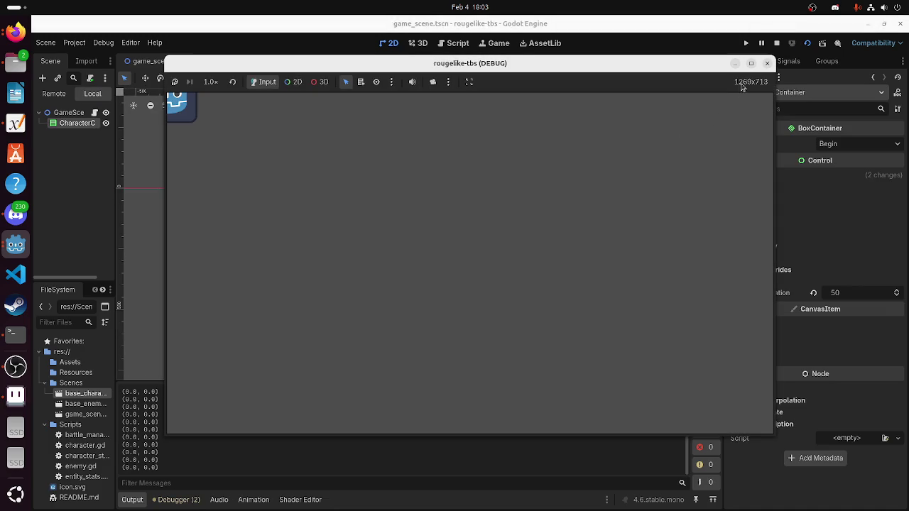
# Delete the Vector2.ZERO line from _process and run the scene again
pyautogui.click(767, 63)
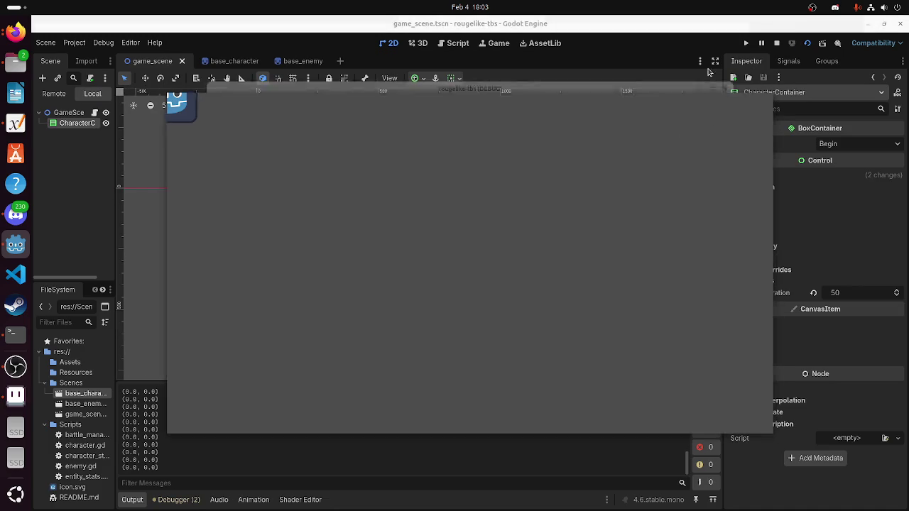
pyautogui.click(447, 43)
pyautogui.moveTo(365, 166); pyautogui.dragTo(218, 167)
pyautogui.press('BackSpace')
pyautogui.press('BackSpace')
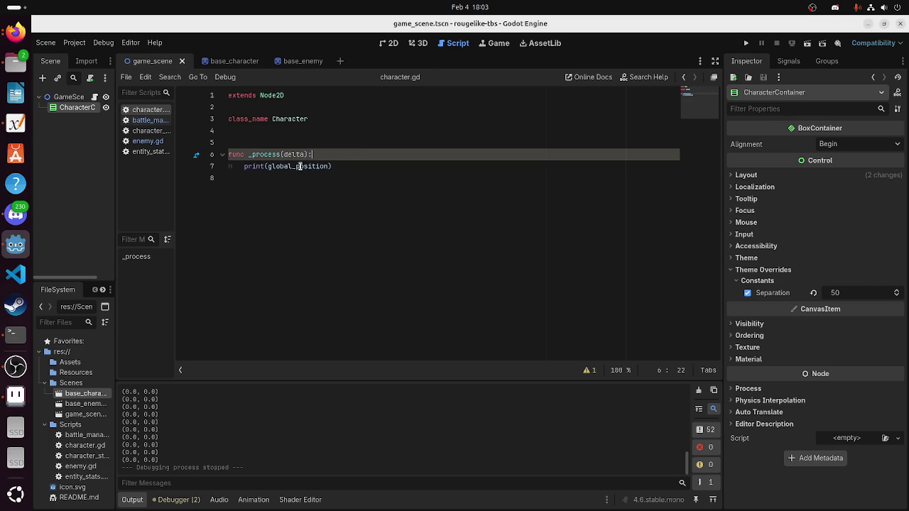
pyautogui.click(807, 44)
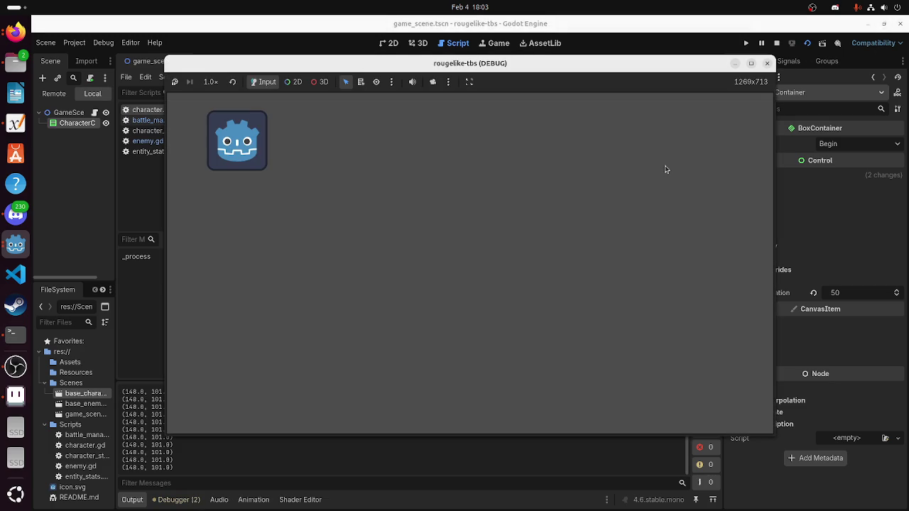
# Replace the print(global_position) line in _process with pass, then browse enemy.gd and character_stats.gd
pyautogui.click(767, 64)
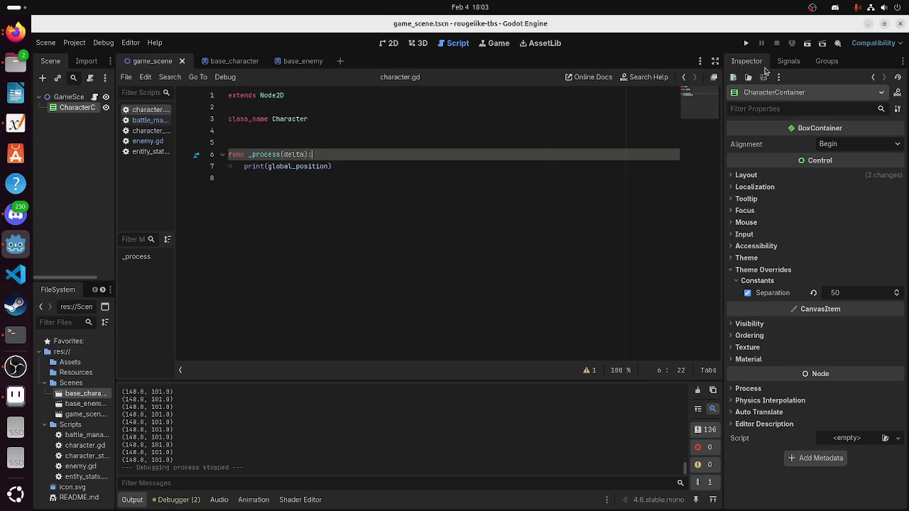
pyautogui.moveTo(398, 166); pyautogui.dragTo(193, 168)
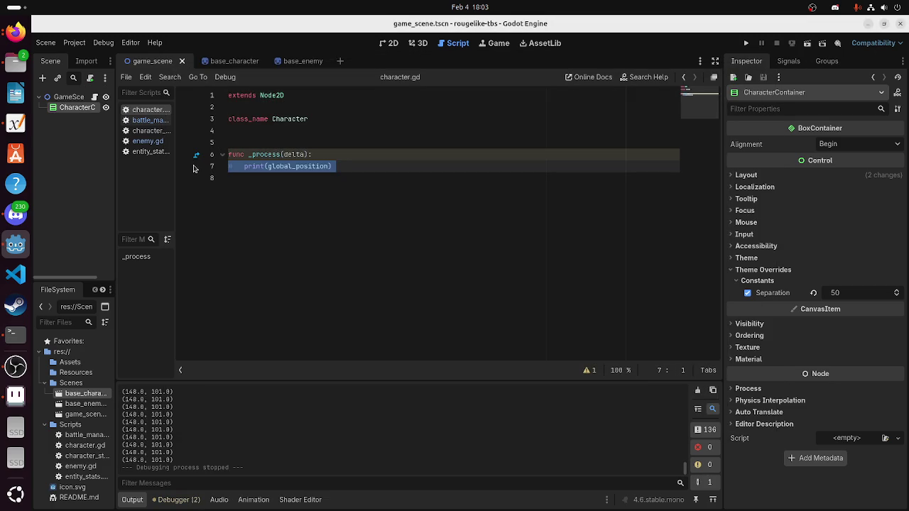
pyautogui.press('BackSpace')
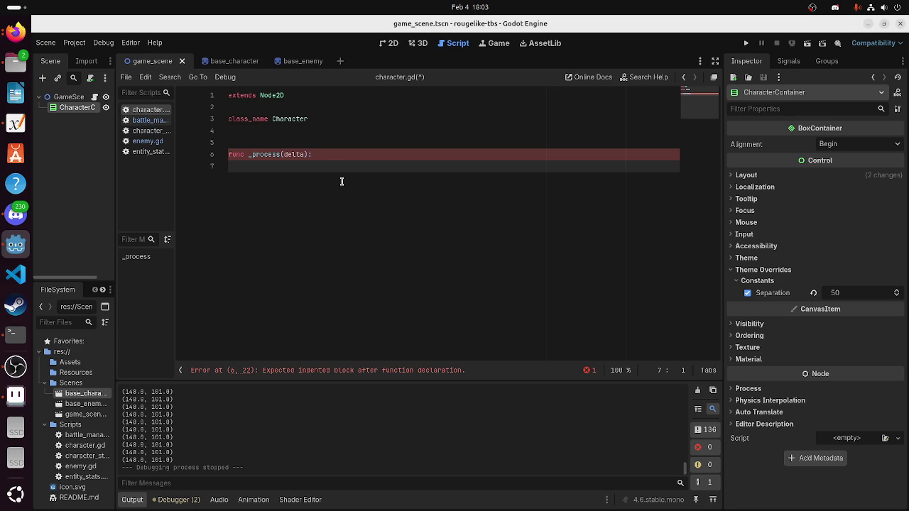
pyautogui.write('pass')
pyautogui.press('Return')
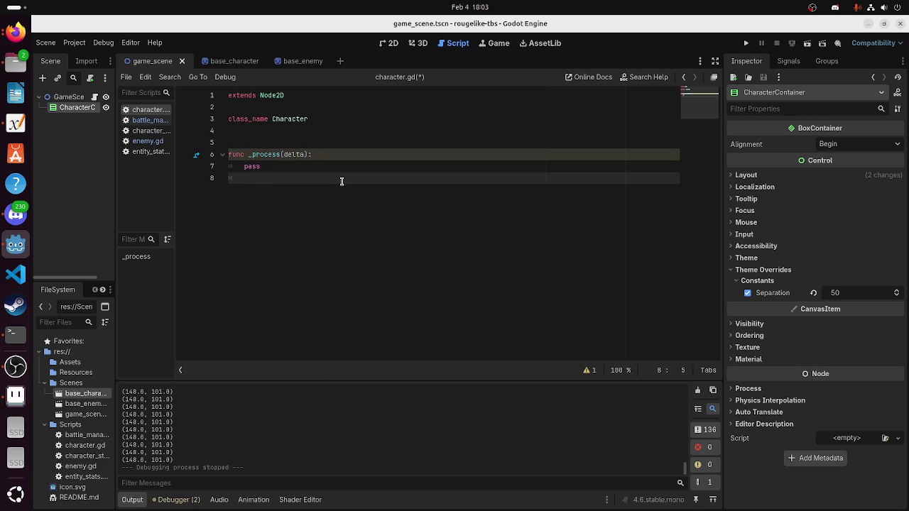
pyautogui.click(146, 140)
pyautogui.click(146, 130)
# Review battle_manager.gd, entity_stats.gd, character_stats.gd and character.gd scripts
pyautogui.click(145, 120)
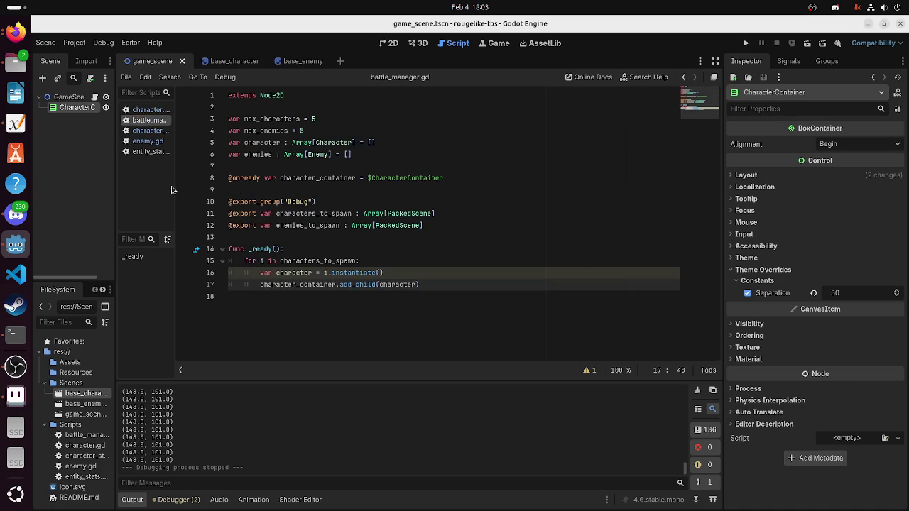
pyautogui.click(147, 151)
pyautogui.click(144, 132)
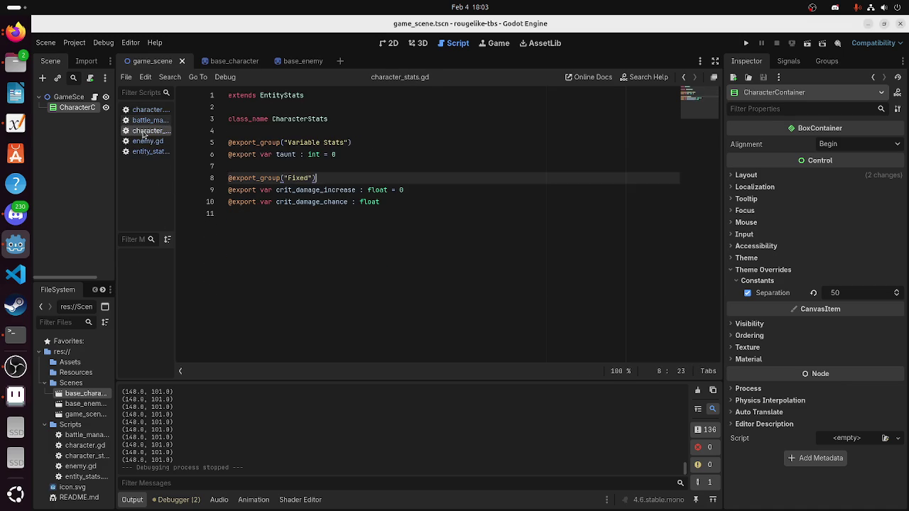
pyautogui.click(145, 121)
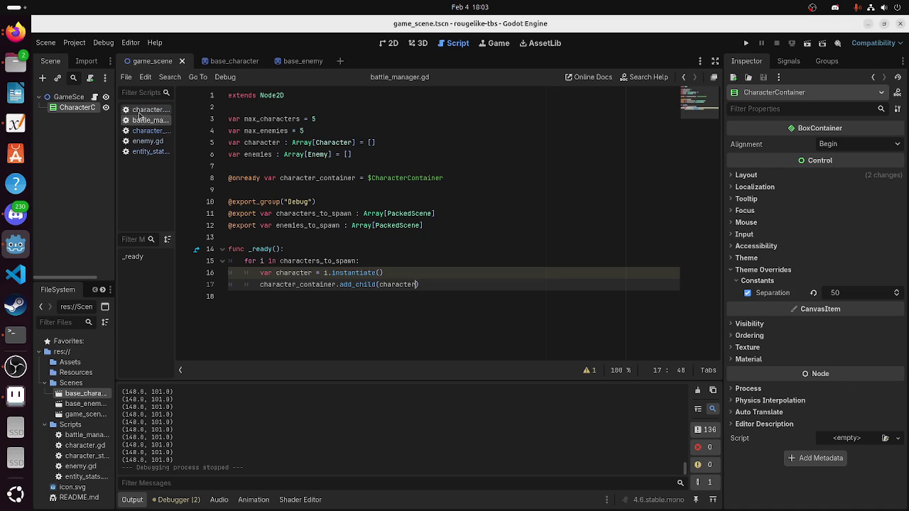
pyautogui.click(140, 112)
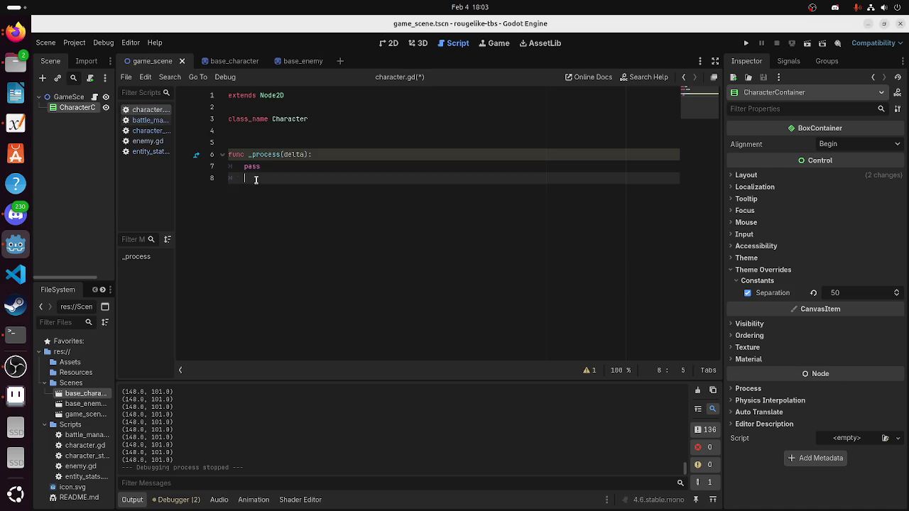
pyautogui.moveTo(255, 179); pyautogui.dragTo(189, 143)
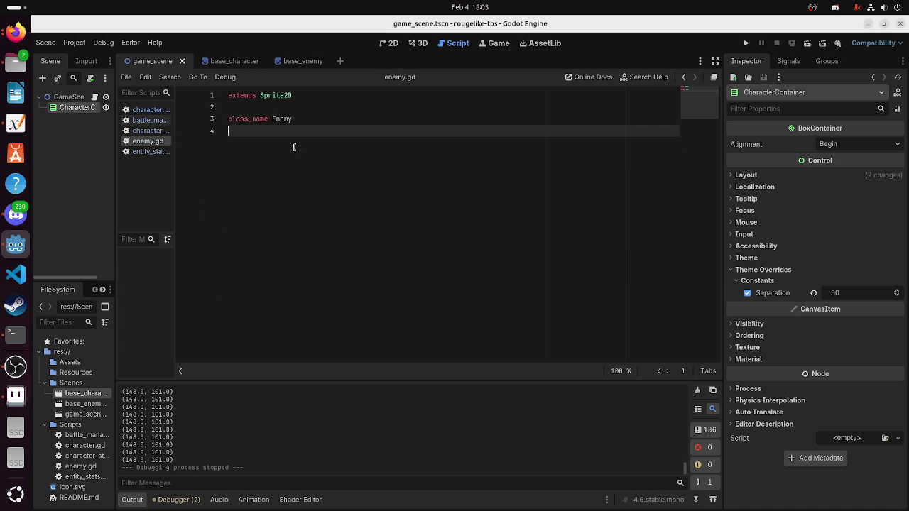
pyautogui.click(147, 131)
pyautogui.click(148, 121)
pyautogui.click(417, 296)
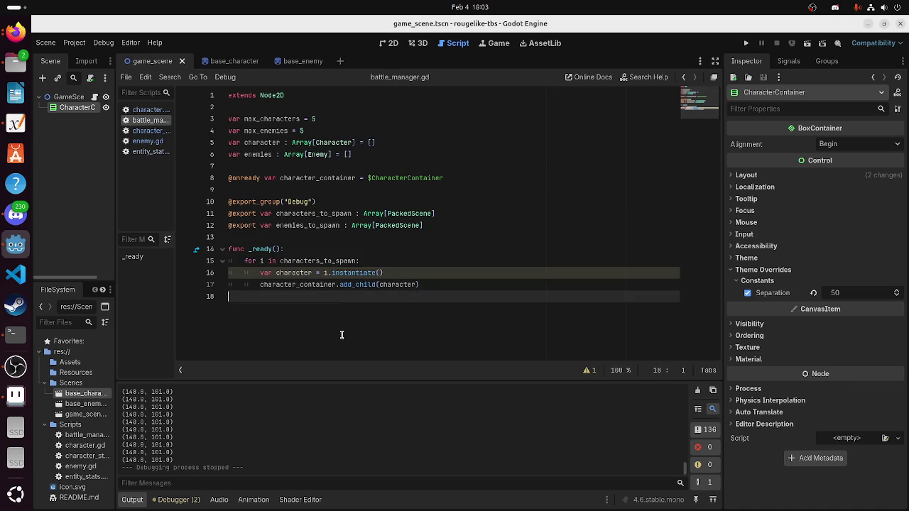
pyautogui.click(444, 224)
pyautogui.click(435, 289)
pyautogui.click(457, 176)
pyautogui.press('Return')
pyautogui.write('@oe')
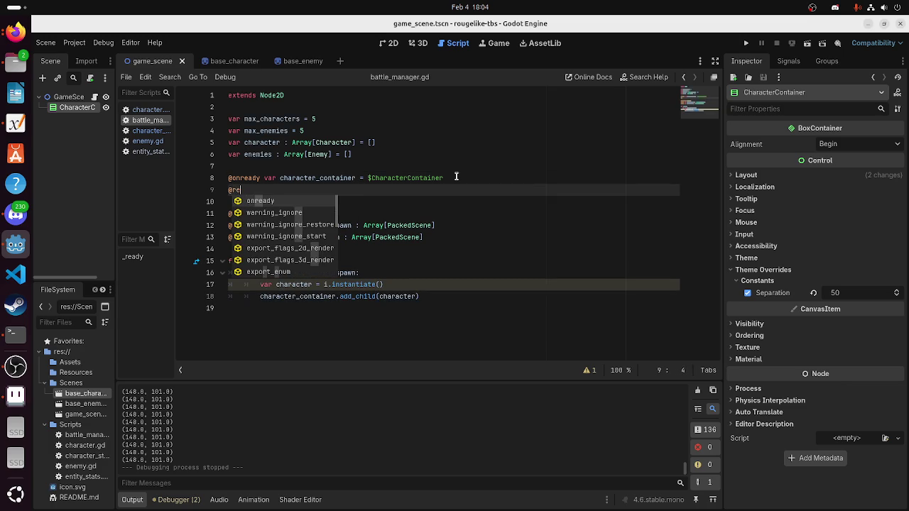
pyautogui.press('Return')
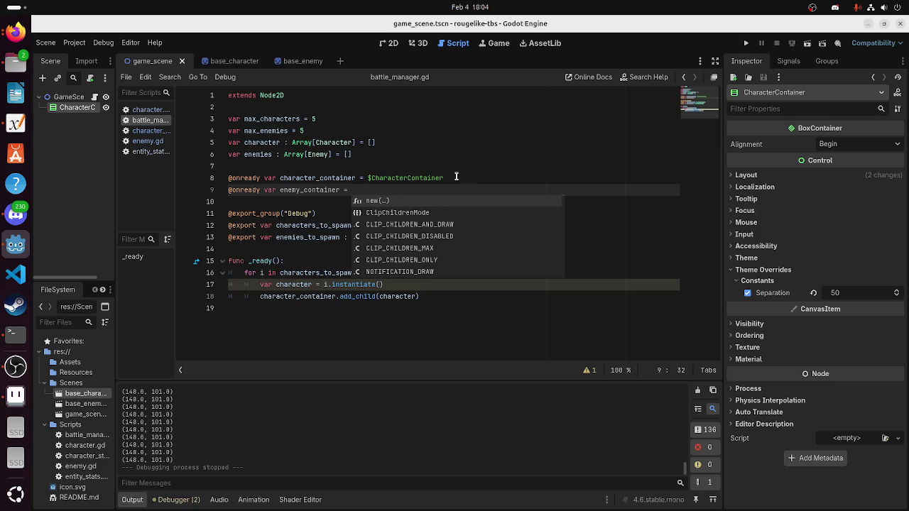
# Rename the character array to characters
pyautogui.click(426, 297)
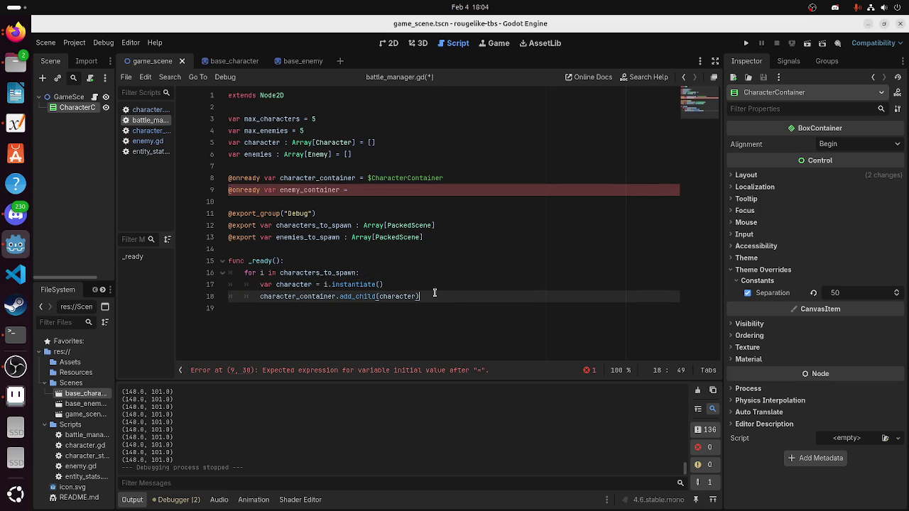
pyautogui.press('Return')
pyautogui.press('BackSpace')
pyautogui.write('character.app')
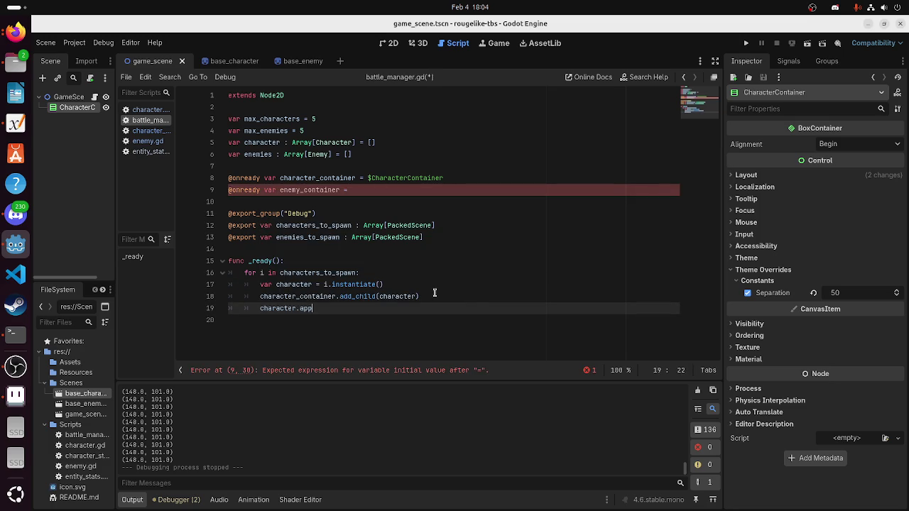
pyautogui.press('BackSpace')
pyautogui.press('BackSpace')
pyautogui.press('BackSpace')
pyautogui.write('s')
pyautogui.click(284, 142)
pyautogui.write('s')
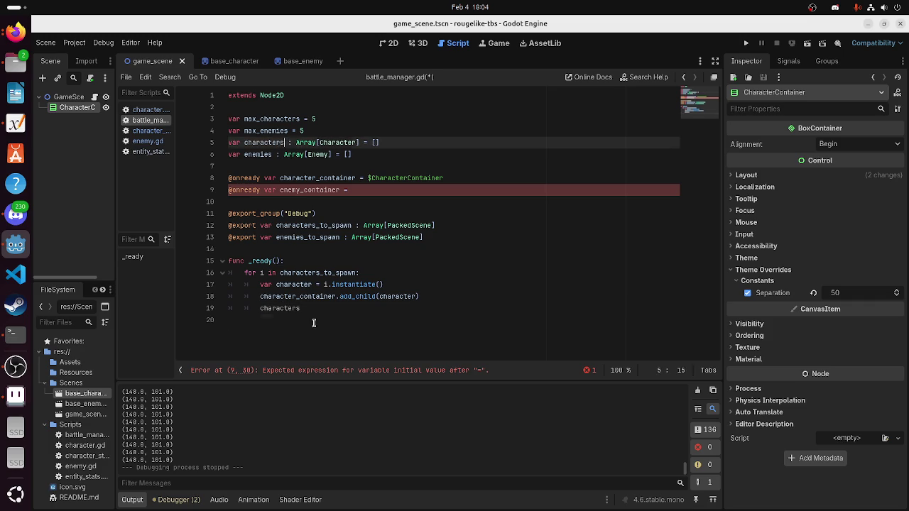
# Append each spawned character to the characters array inside the loop
pyautogui.click(314, 310)
pyautogui.write('n')
pyautogui.press('Return')
pyautogui.write('charav')
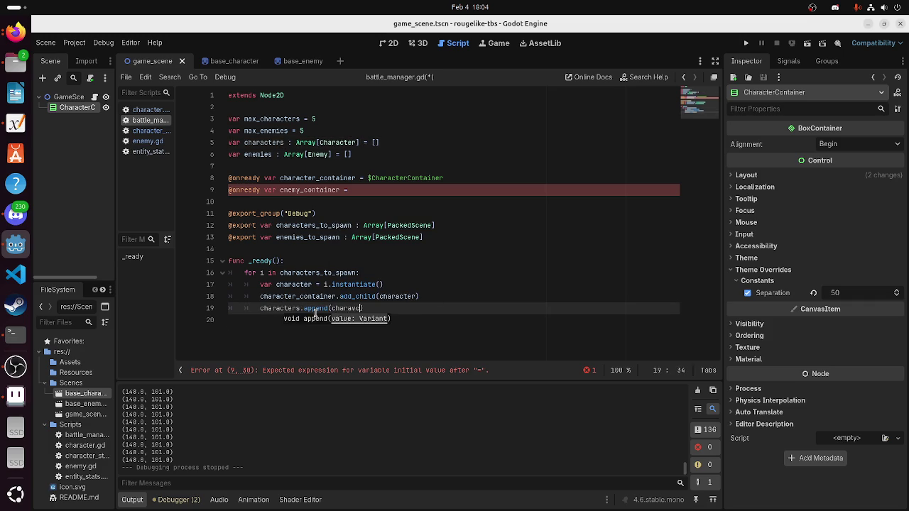
pyautogui.write('c')
pyautogui.press('Return')
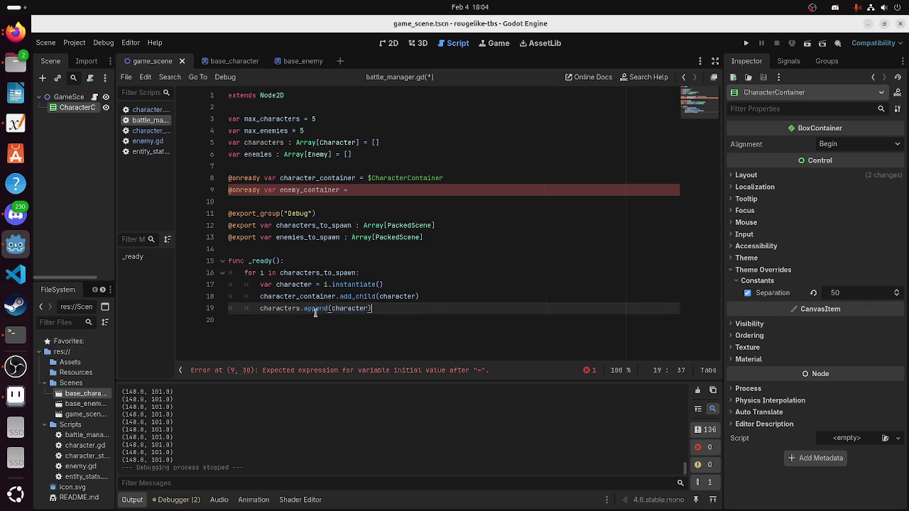
pyautogui.press('Return')
pyautogui.press('BackSpace')
# Add a loop over enemies_to_spawn that instantiates each enemy and adds it to enemy_container
pyautogui.press('Return')
pyautogui.write('i in ')
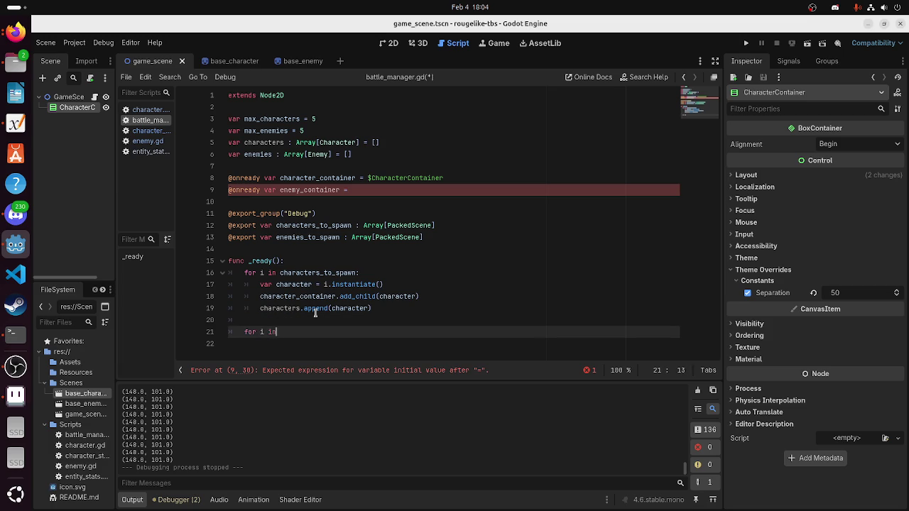
pyautogui.write('enemes')
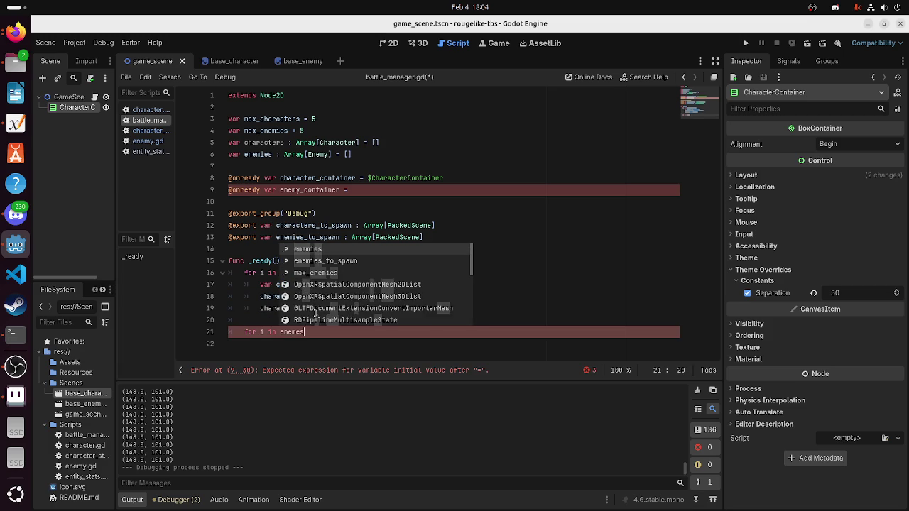
pyautogui.press('Return')
pyautogui.write(':')
pyautogui.press('Return')
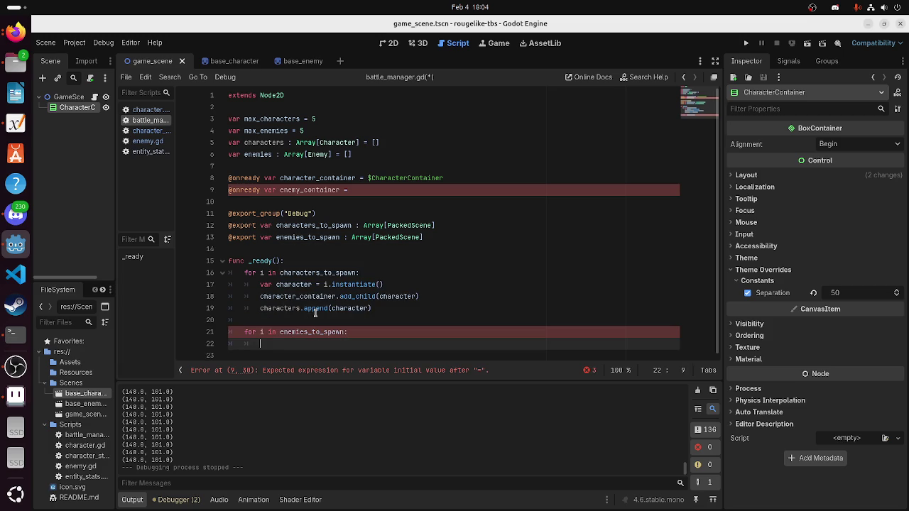
pyautogui.write('var enemy_to_spawn')
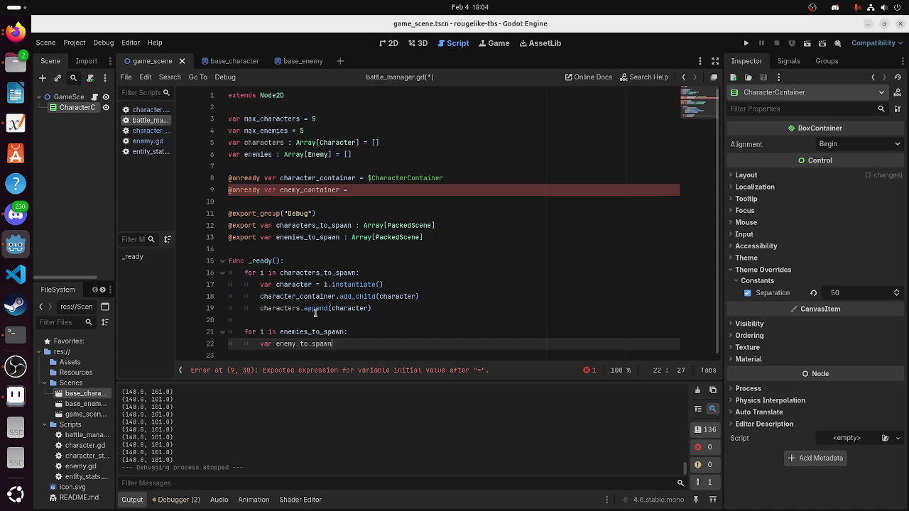
pyautogui.write('i.ins')
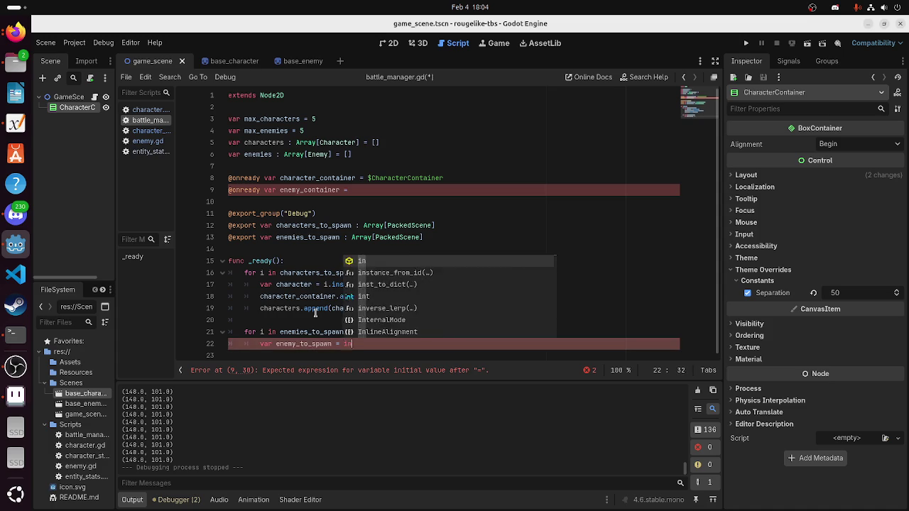
pyautogui.press('Return')
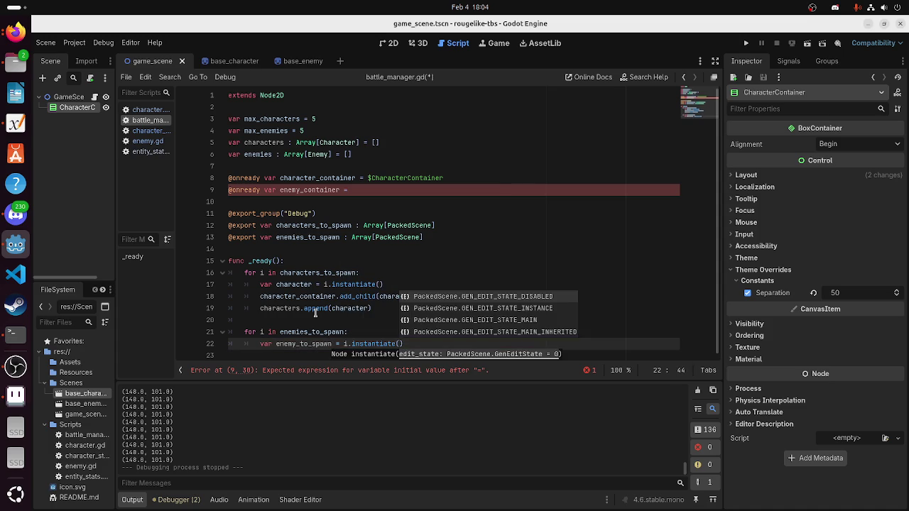
pyautogui.press('End')
pyautogui.press('Return')
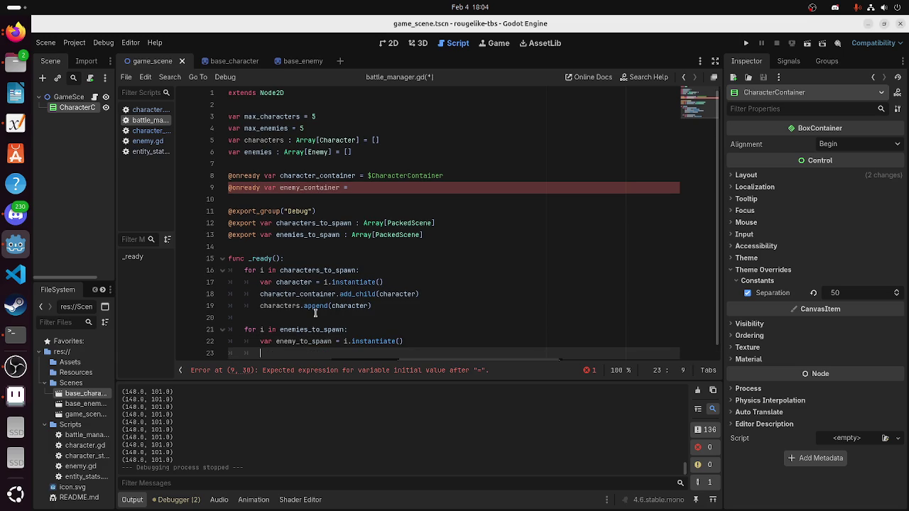
pyautogui.press('BackSpace')
pyautogui.write('y_co')
pyautogui.press('Return')
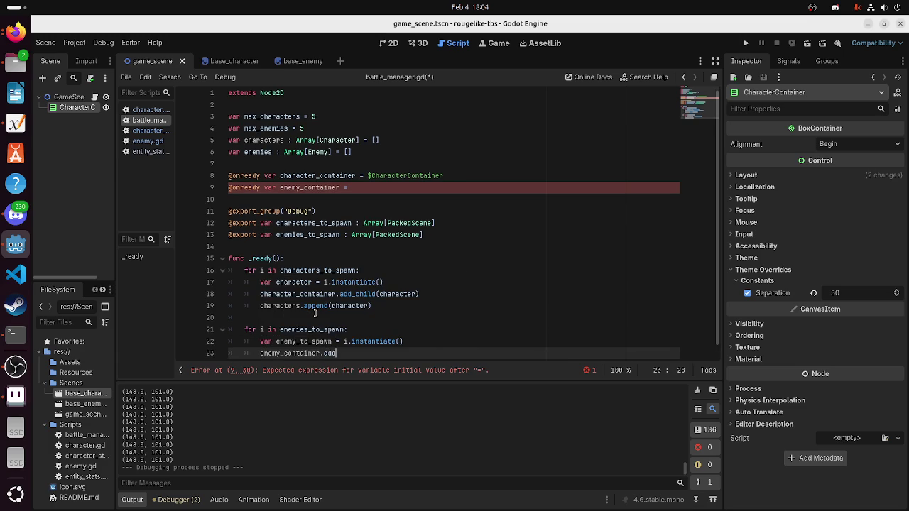
pyautogui.write('d(enem')
pyautogui.write('y)')
# Rename the loop's enemy_to_spawn variable to enemy
pyautogui.doubleClick(317, 328)
pyautogui.doubleClick(321, 341)
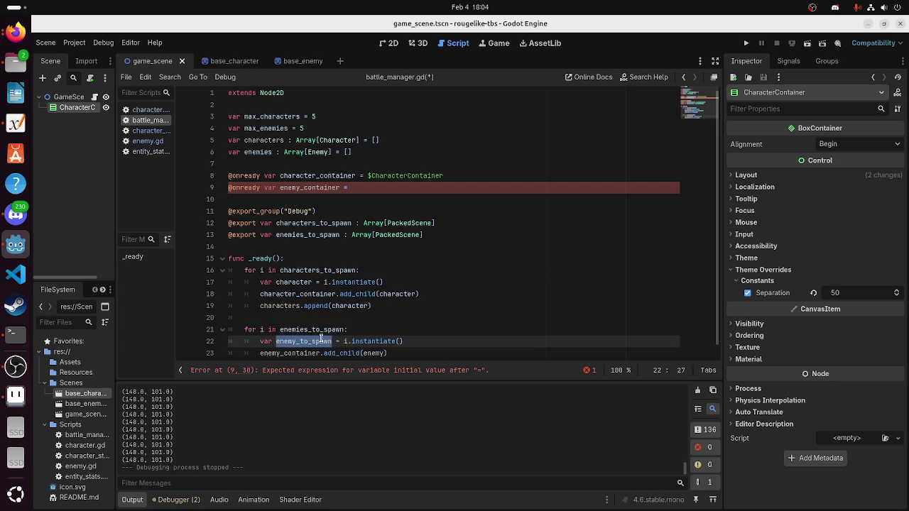
pyautogui.write('enemy')
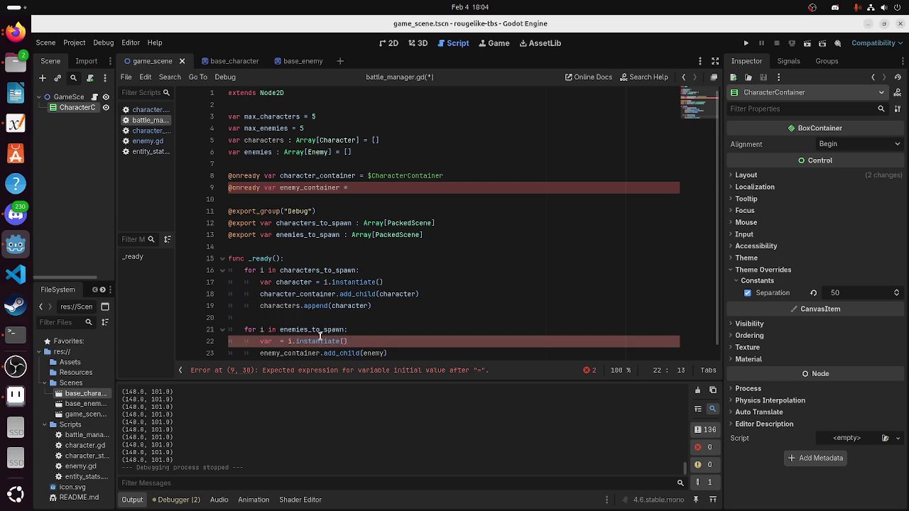
pyautogui.press('Down')
pyautogui.press('End')
pyautogui.press('Return')
pyautogui.press('Up')
pyautogui.press('Down')
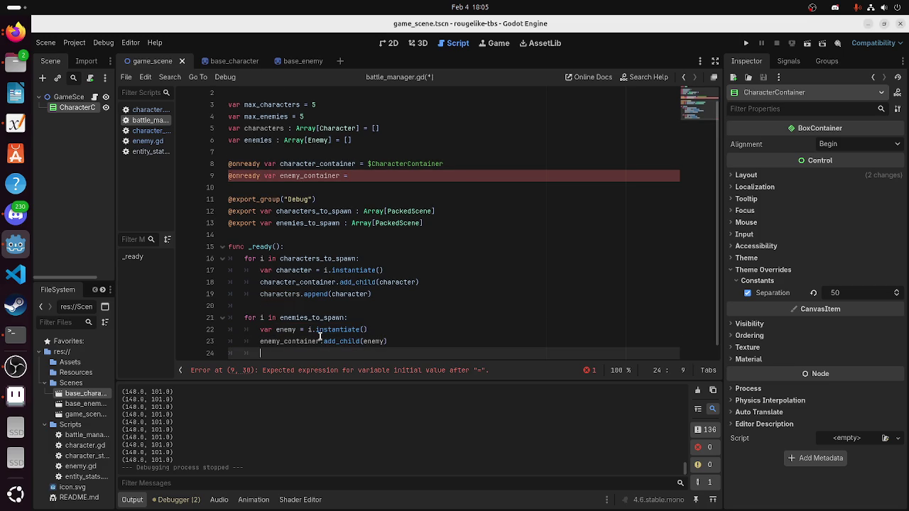
# Append each spawned enemy to the enemies array
pyautogui.write('e')
pyautogui.write('my.a')
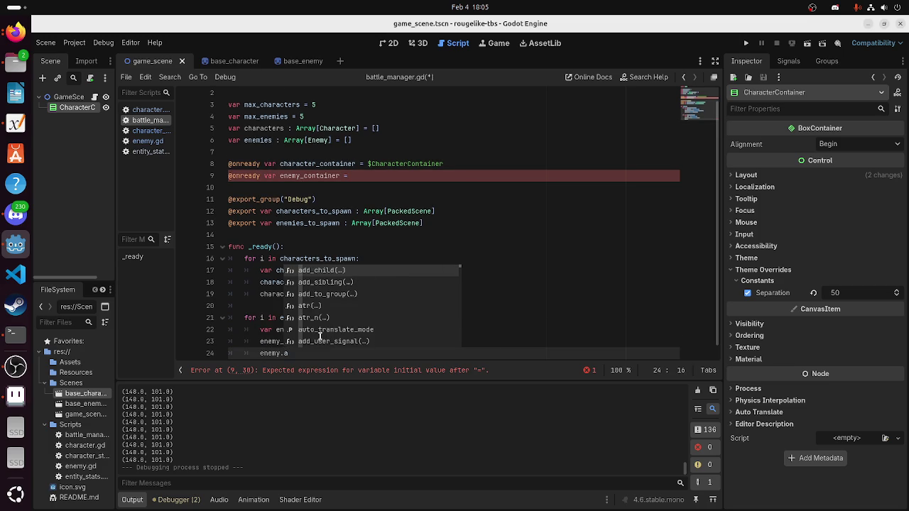
pyautogui.press('Return')
pyautogui.press('BackSpace')
pyautogui.press('BackSpace')
pyautogui.press('BackSpace')
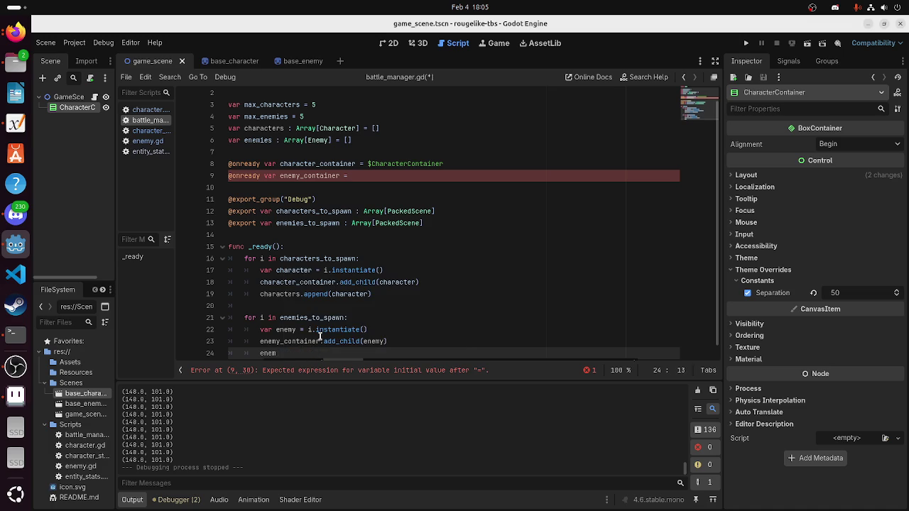
pyautogui.write('.appe')
pyautogui.press('Return')
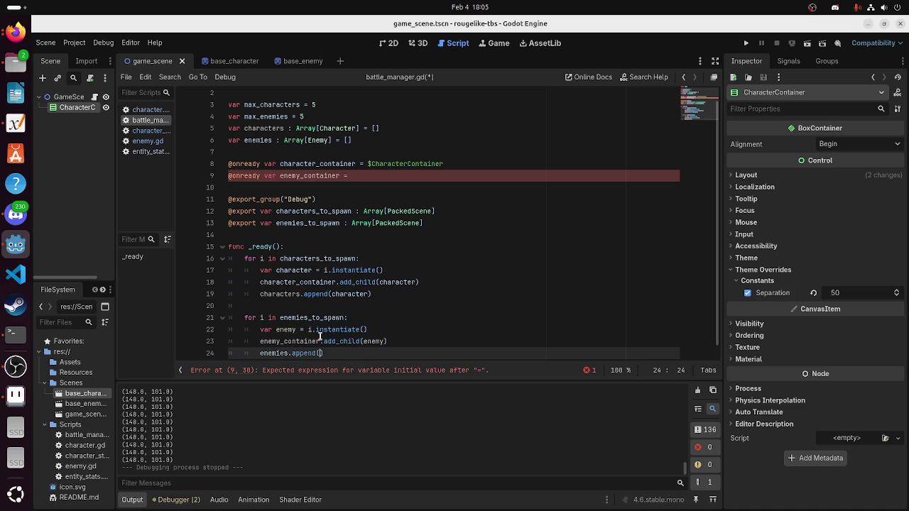
pyautogui.write('enemy')
pyautogui.press('End')
pyautogui.press('Return')
pyautogui.press('Return')
pyautogui.press('BackSpace')
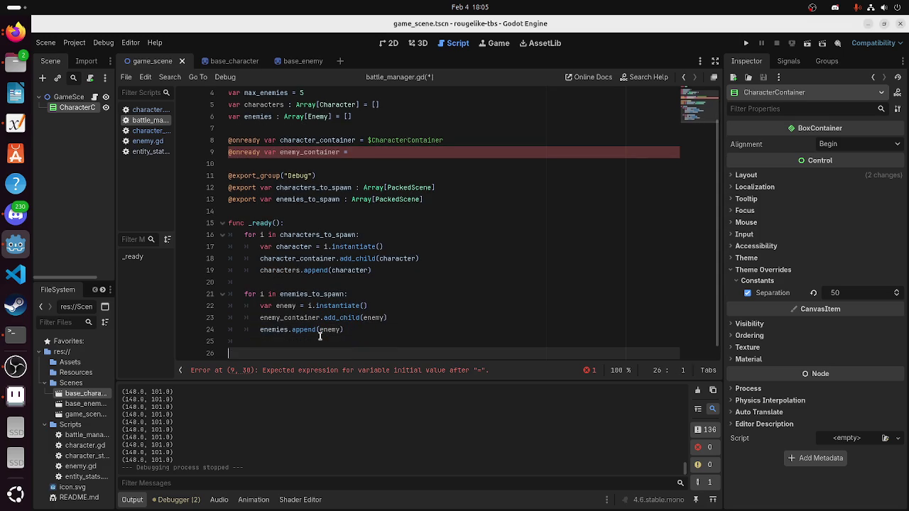
pyautogui.click(360, 154)
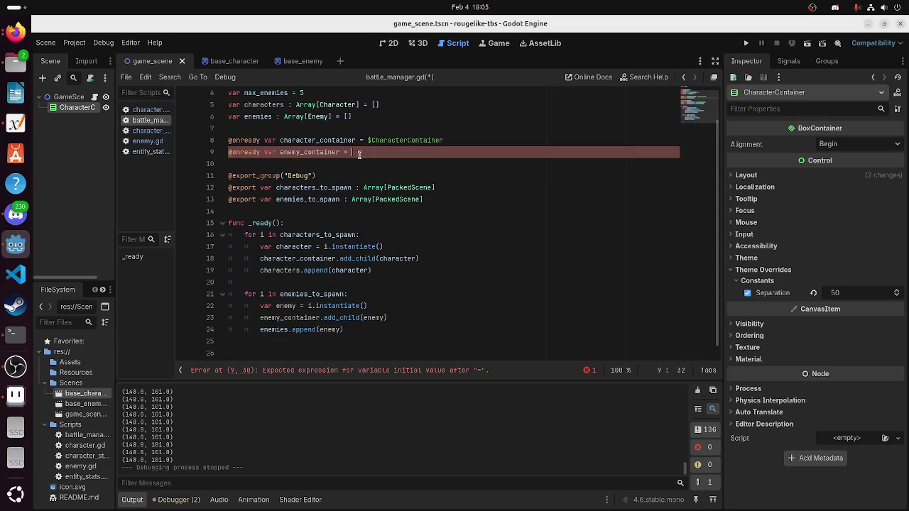
# Add a VBoxContainer child under GameScene, stretch it into a tall box and move it right
pyautogui.rightClick(74, 98)
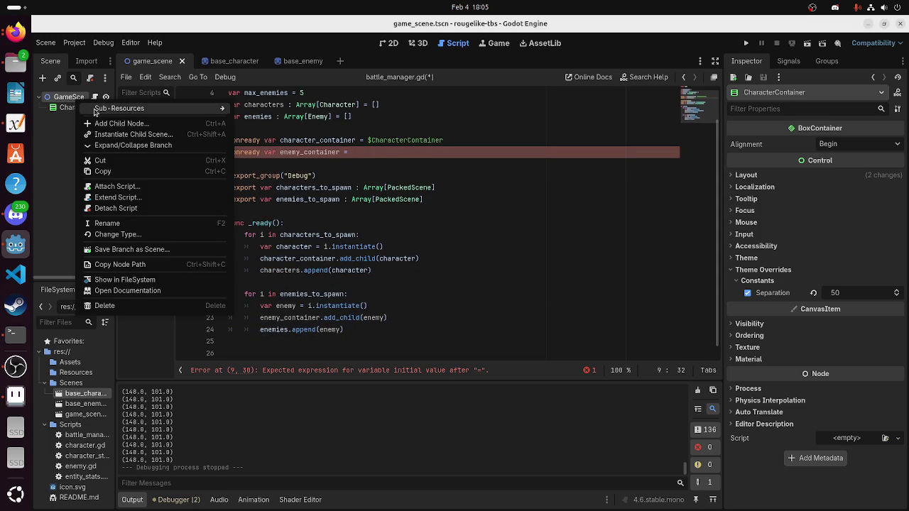
pyautogui.click(439, 64)
pyautogui.click(388, 43)
pyautogui.rightClick(73, 101)
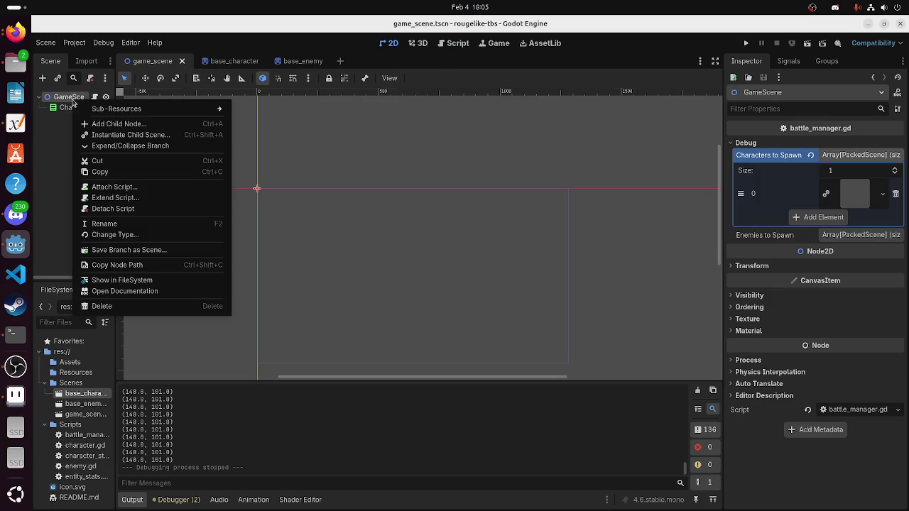
pyautogui.click(85, 124)
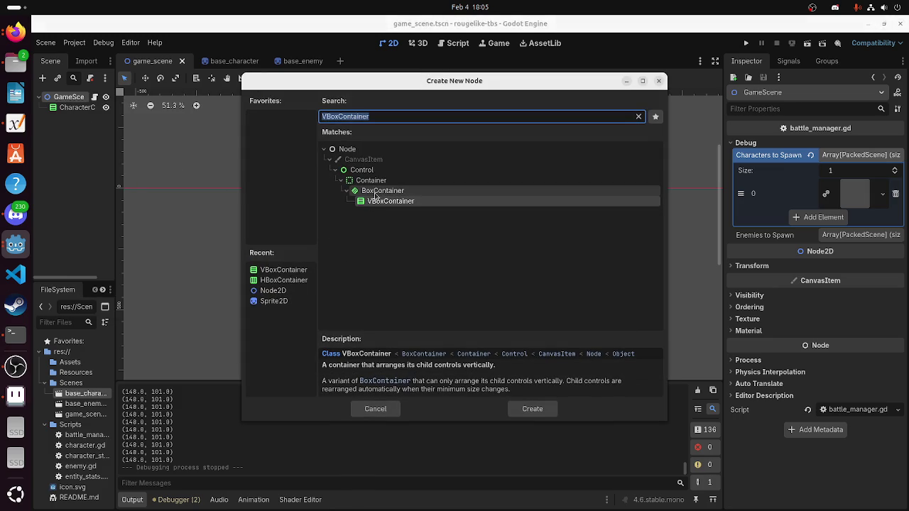
pyautogui.doubleClick(387, 201)
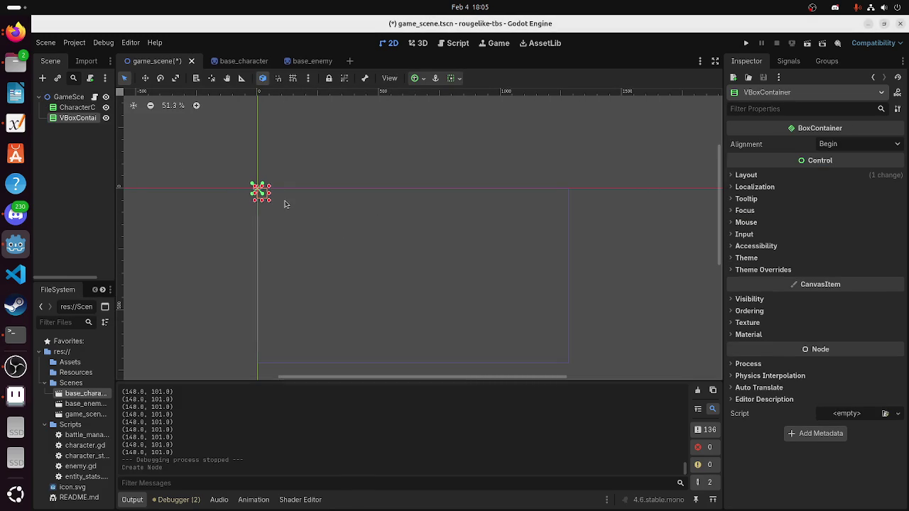
pyautogui.scroll(2, 269, 213)
pyautogui.moveTo(264, 188); pyautogui.dragTo(363, 334)
pyautogui.moveTo(323, 287)
pyautogui.mouseDown()
pyautogui.moveTo(578, 315)
pyautogui.moveTo(587, 335)
pyautogui.mouseUp()
pyautogui.scroll(-3, 578, 316)
# Select CharacterContainer to inspect its properties, briefly checking the new VBoxContainer
pyautogui.click(77, 107)
pyautogui.scroll(-3, 532, 300)
pyautogui.scroll(3, 568, 359)
pyautogui.scroll(-2, 276, 201)
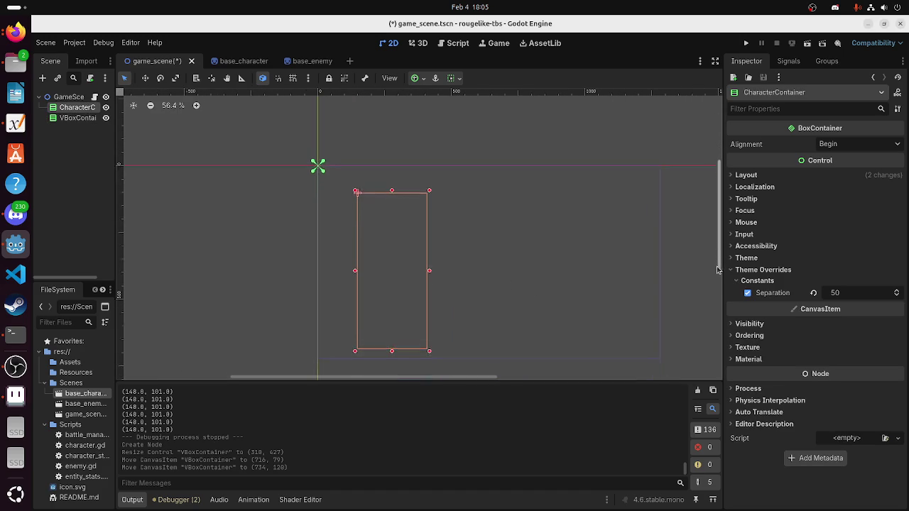
pyautogui.click(78, 118)
pyautogui.click(78, 108)
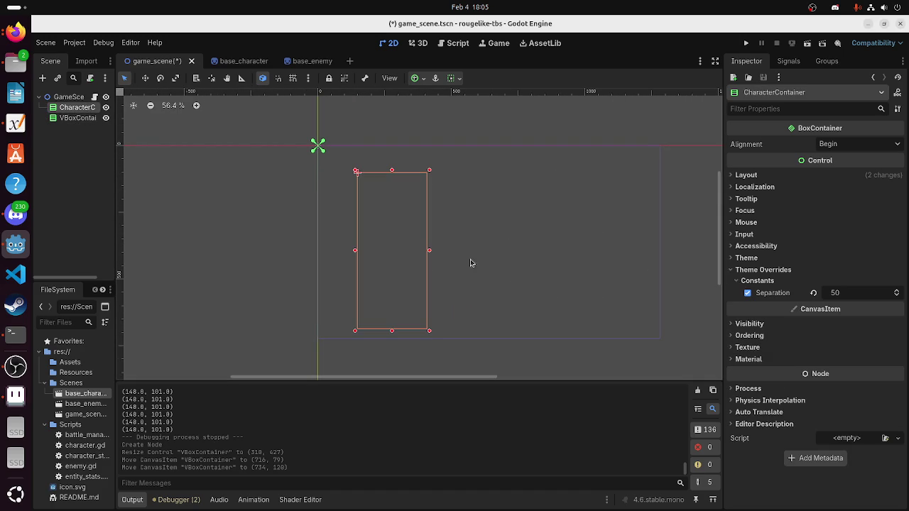
# Expand and collapse CharacterContainer's Visibility, Texture, Ordering and Material sections
pyautogui.click(742, 324)
pyautogui.click(746, 324)
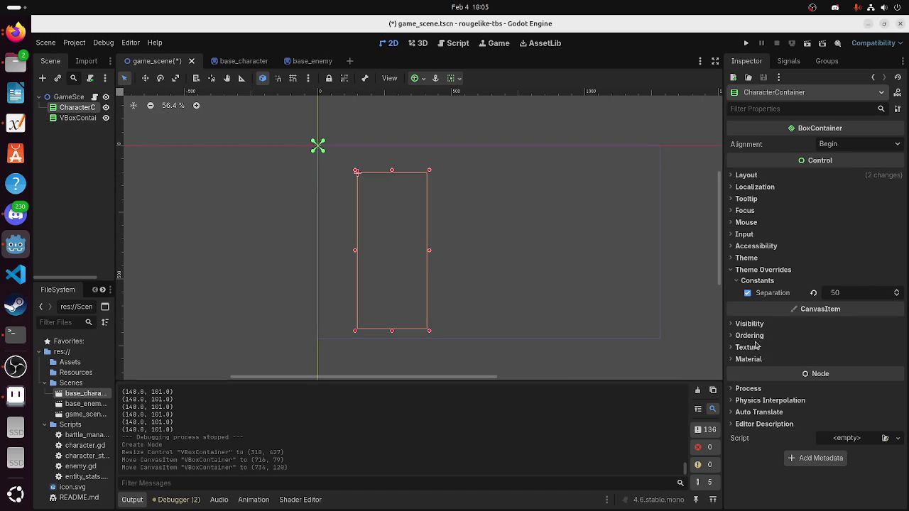
pyautogui.click(753, 349)
pyautogui.click(751, 348)
pyautogui.click(750, 335)
pyautogui.click(749, 336)
pyautogui.click(754, 348)
pyautogui.click(749, 387)
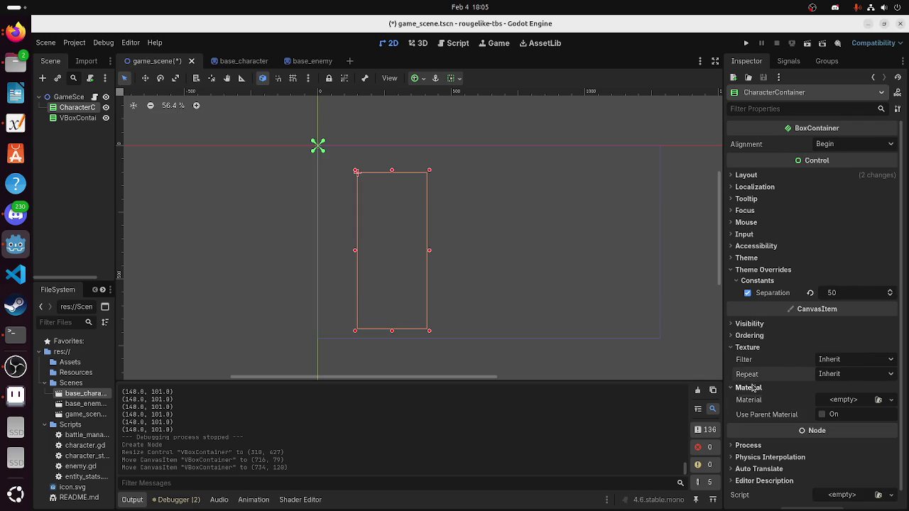
pyautogui.click(747, 349)
pyautogui.click(744, 360)
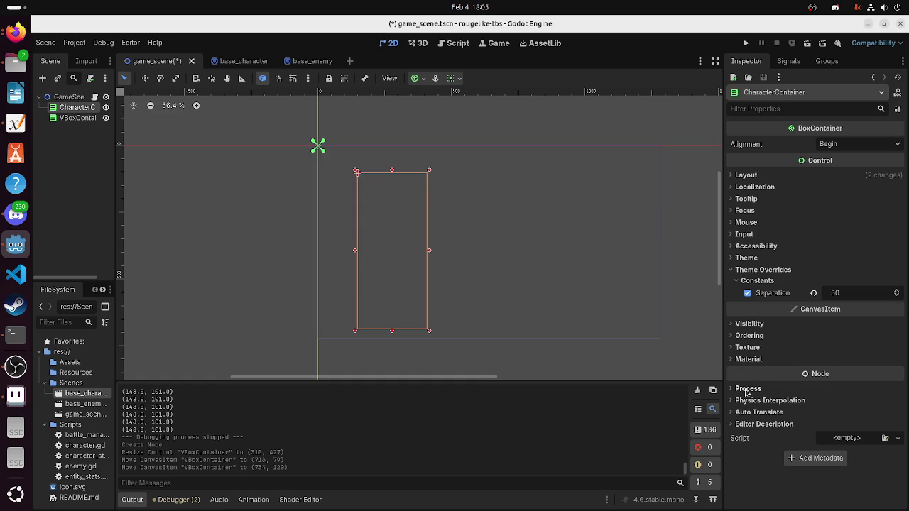
pyautogui.click(744, 348)
pyautogui.click(744, 347)
pyautogui.click(743, 348)
pyautogui.click(743, 348)
pyautogui.click(743, 324)
pyautogui.click(743, 324)
# Expand CharacterContainer's Layout > Transform, undo the accidental width drag, and select Size x (260)
pyautogui.click(744, 175)
pyautogui.click(744, 175)
pyautogui.click(744, 175)
pyautogui.click(749, 193)
pyautogui.click(745, 176)
pyautogui.click(744, 186)
pyautogui.click(744, 175)
pyautogui.click(832, 331)
pyautogui.moveTo(867, 358); pyautogui.dragTo(872, 350)
pyautogui.hotkey('ctrl', 'z')
pyautogui.click(843, 345)
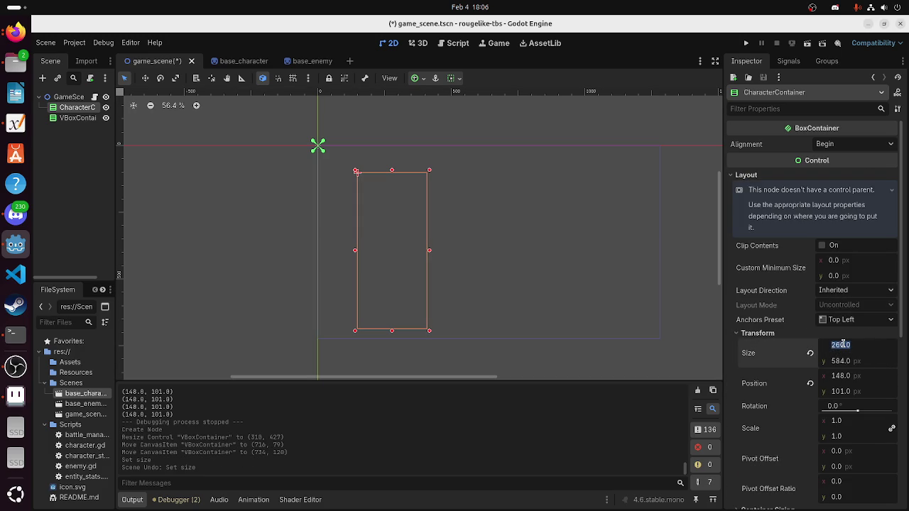
# Set the VBoxContainer's size to 260 × 584, matching CharacterContainer's height
pyautogui.click(82, 118)
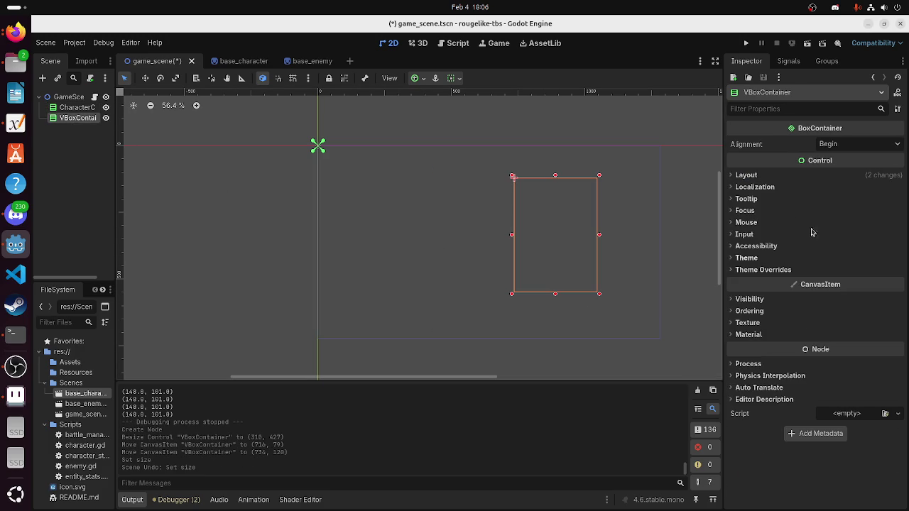
pyautogui.click(779, 176)
pyautogui.click(757, 296)
pyautogui.click(859, 310)
pyautogui.write('260')
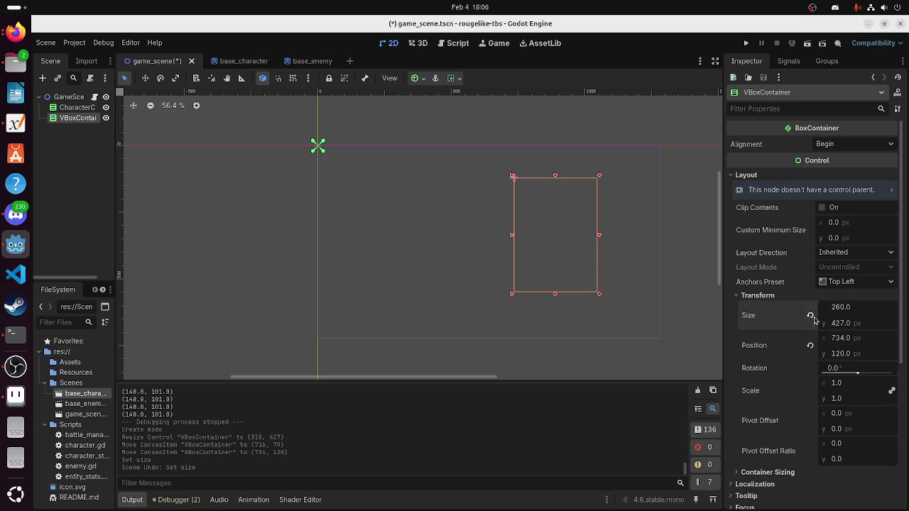
pyautogui.press('Tab')
pyautogui.click(76, 107)
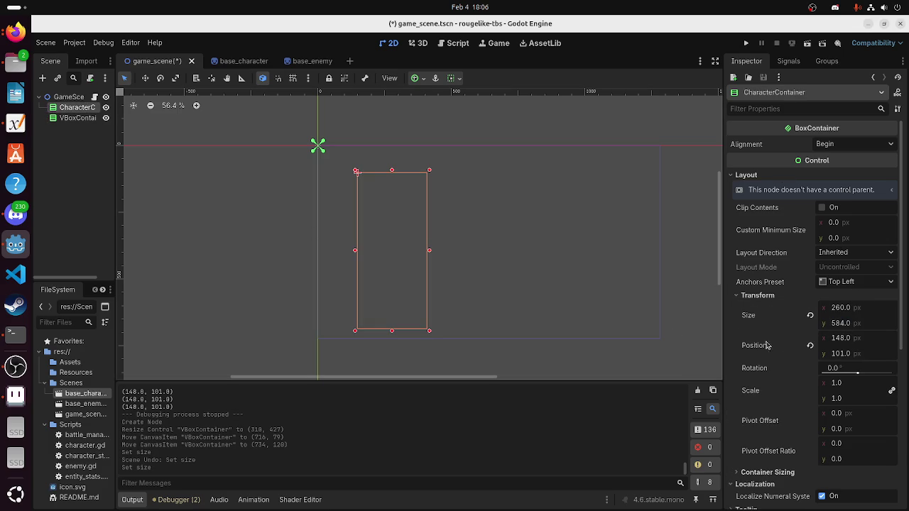
pyautogui.click(841, 323)
pyautogui.click(75, 118)
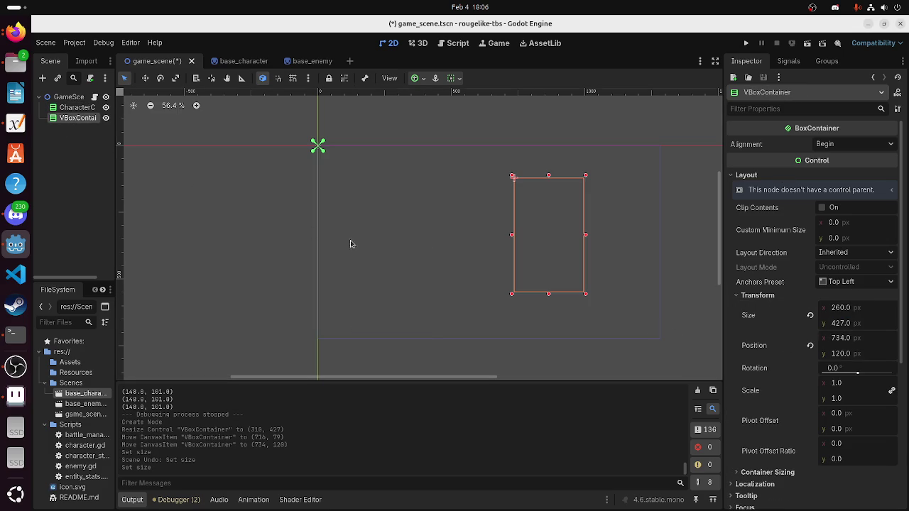
pyautogui.click(841, 326)
pyautogui.write('584.0')
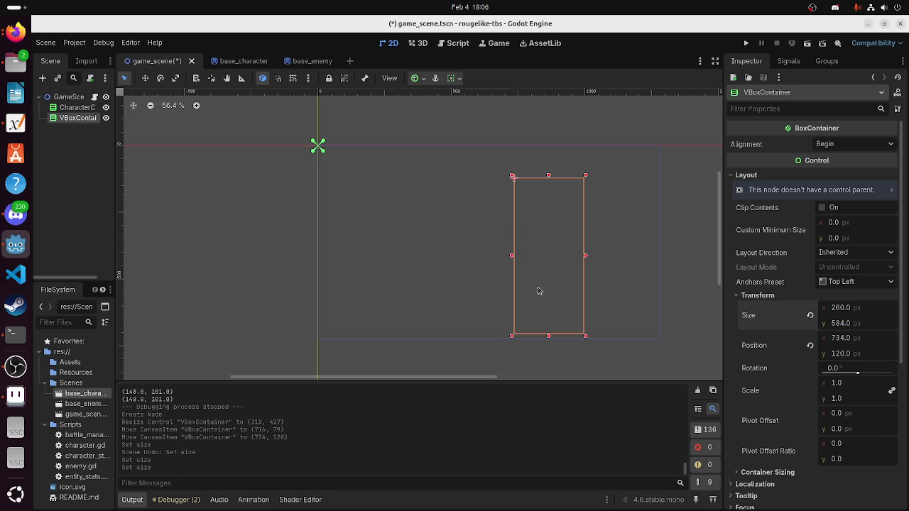
pyautogui.click(649, 262)
# Drag the VBoxContainer further right on the canvas
pyautogui.click(561, 270)
pyautogui.click(384, 251)
pyautogui.moveTo(384, 250); pyautogui.dragTo(607, 258)
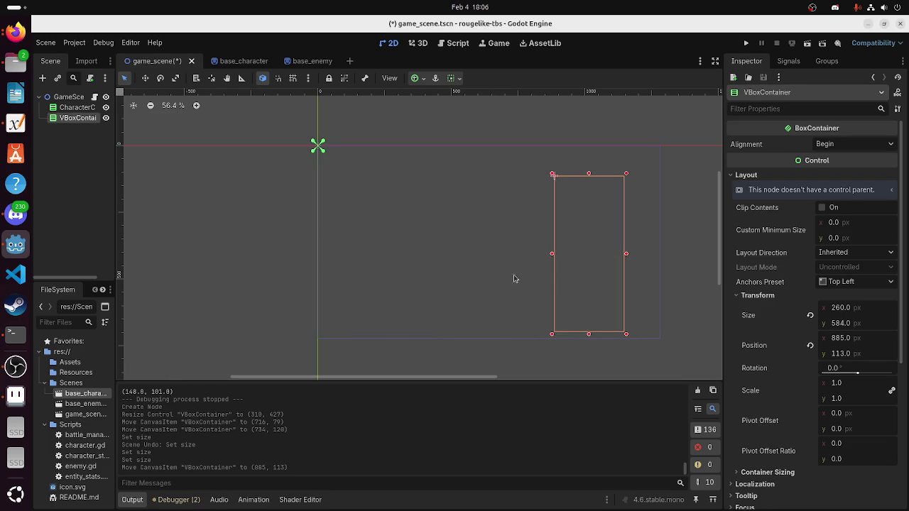
pyautogui.click(403, 274)
pyautogui.click(555, 283)
# Set CharacterContainer's position to 150, 100
pyautogui.click(404, 277)
pyautogui.click(849, 338)
pyautogui.write('150')
pyautogui.press('Return')
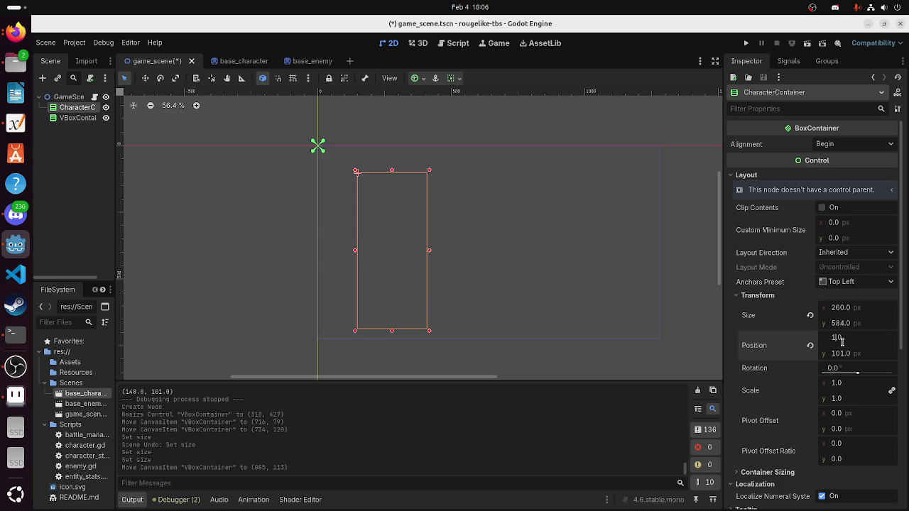
pyautogui.press('Return')
pyautogui.click(842, 353)
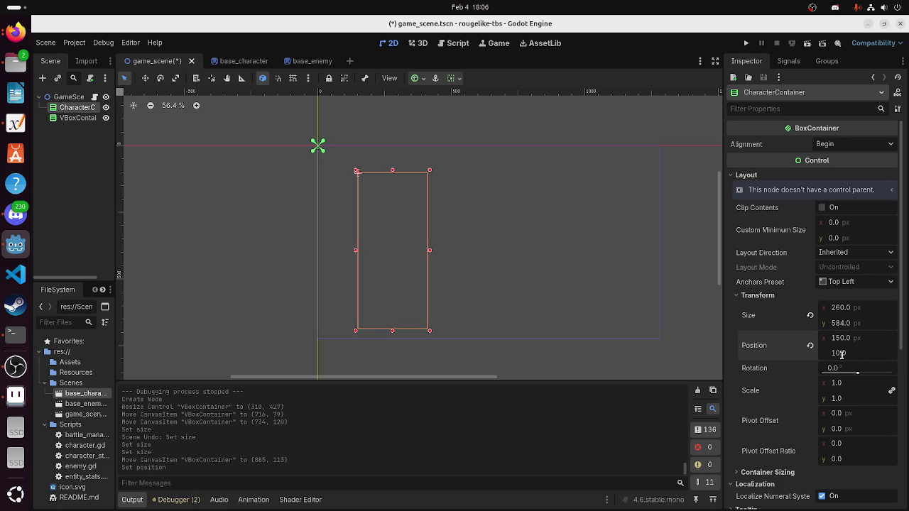
pyautogui.press('Return')
# Set the VBoxContainer's position to 870, 100, correcting the x value and cancelling an accidental change
pyautogui.click(582, 289)
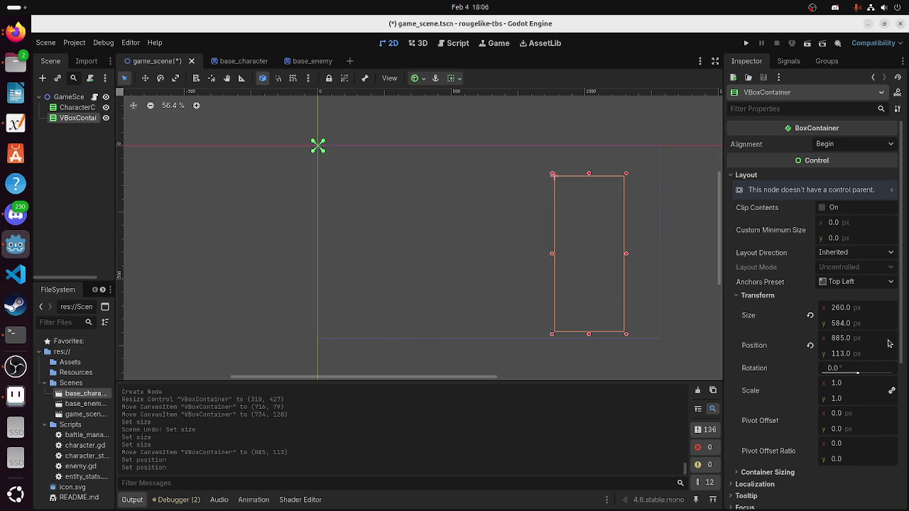
pyautogui.click(846, 339)
pyautogui.write('12')
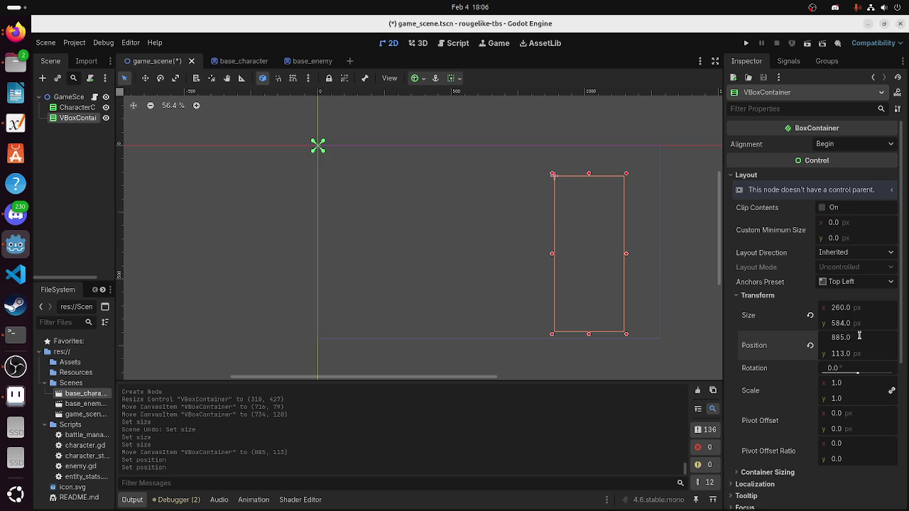
pyautogui.write('80-1')
pyautogui.press('Return')
pyautogui.click(868, 338)
pyautogui.click(871, 338)
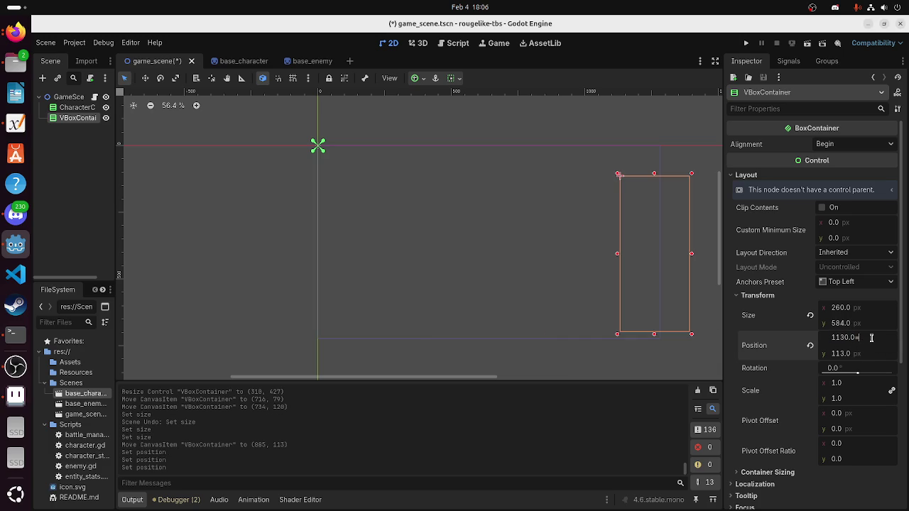
pyautogui.press('Return')
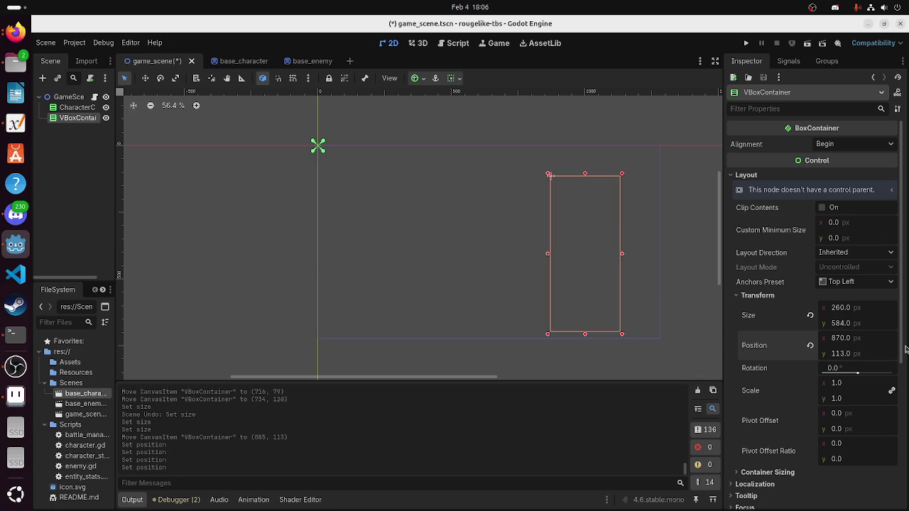
pyautogui.click(867, 355)
pyautogui.moveTo(540, 206); pyautogui.dragTo(406, 266)
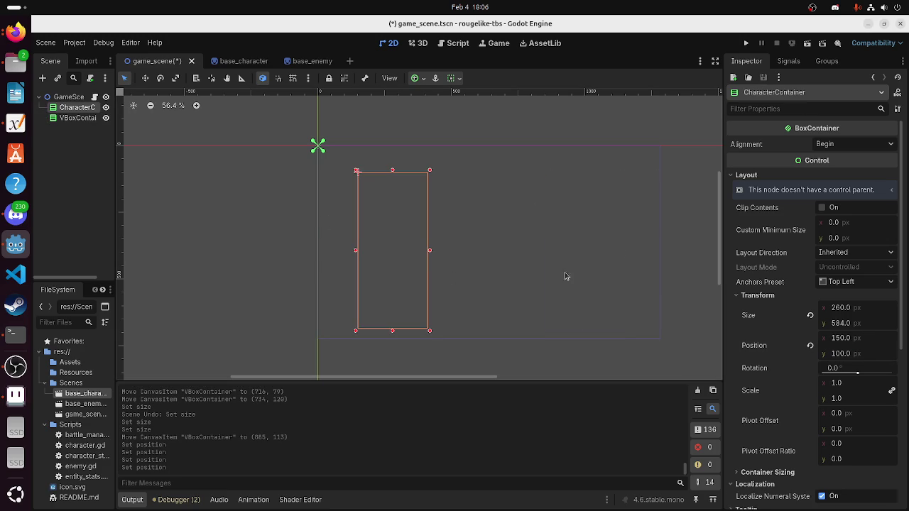
pyautogui.press('Escape')
pyautogui.click(844, 355)
pyautogui.write('100')
pyautogui.press('Return')
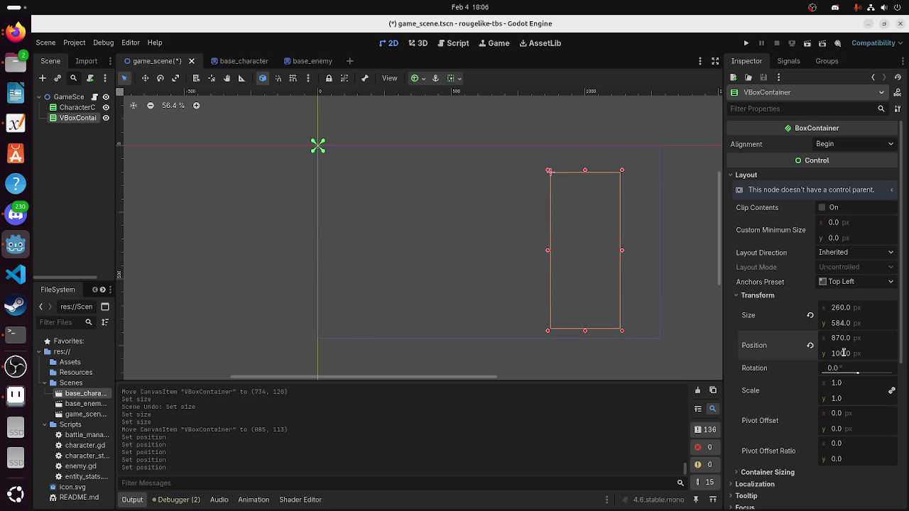
# Return to the battle_manager.gd script in the Script editor
pyautogui.moveTo(534, 268); pyautogui.dragTo(391, 262)
pyautogui.click(547, 282)
pyautogui.click(568, 284)
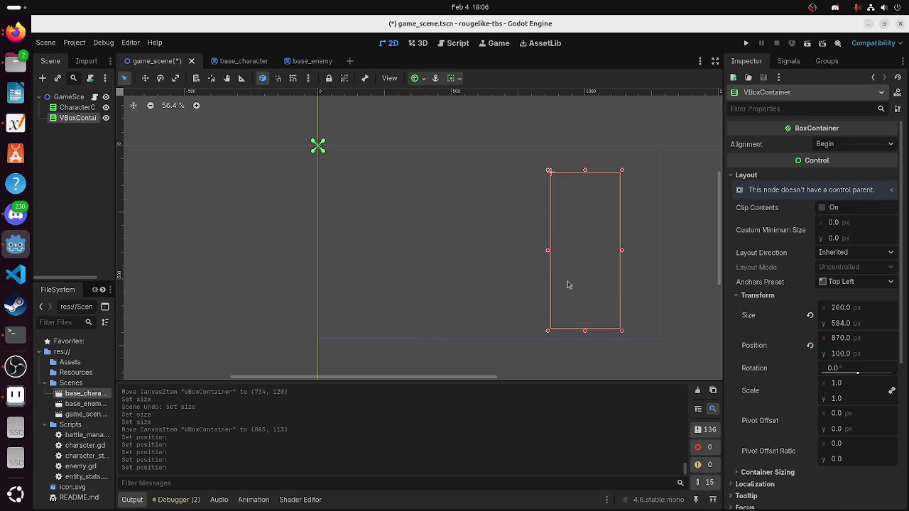
pyautogui.scroll(-2, 849, 375)
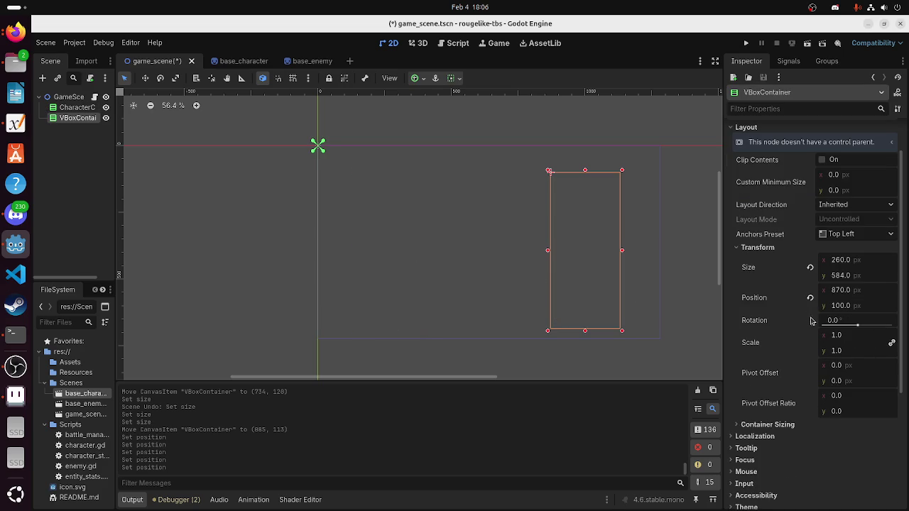
pyautogui.scroll(2, 839, 305)
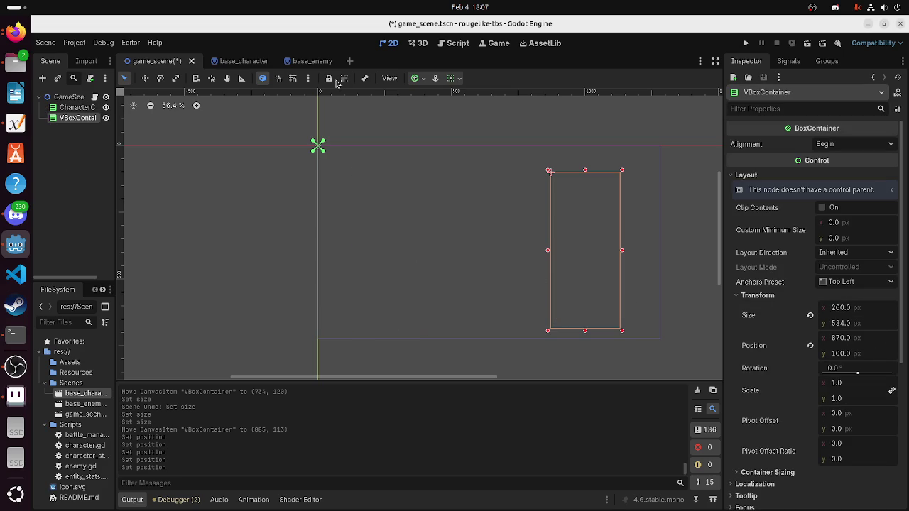
pyautogui.click(453, 43)
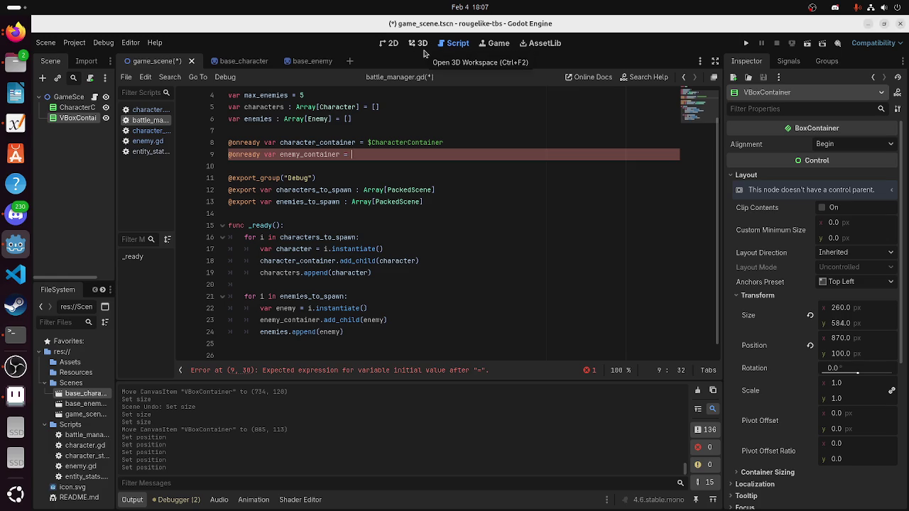
# Drag the VBoxContainer reference into line 9, then rename the node to EnemyContainer
pyautogui.moveTo(71, 118)
pyautogui.mouseDown()
pyautogui.moveTo(383, 144)
pyautogui.moveTo(387, 155)
pyautogui.mouseUp()
pyautogui.click(415, 273)
pyautogui.doubleClick(392, 155)
pyautogui.rightClick(79, 119)
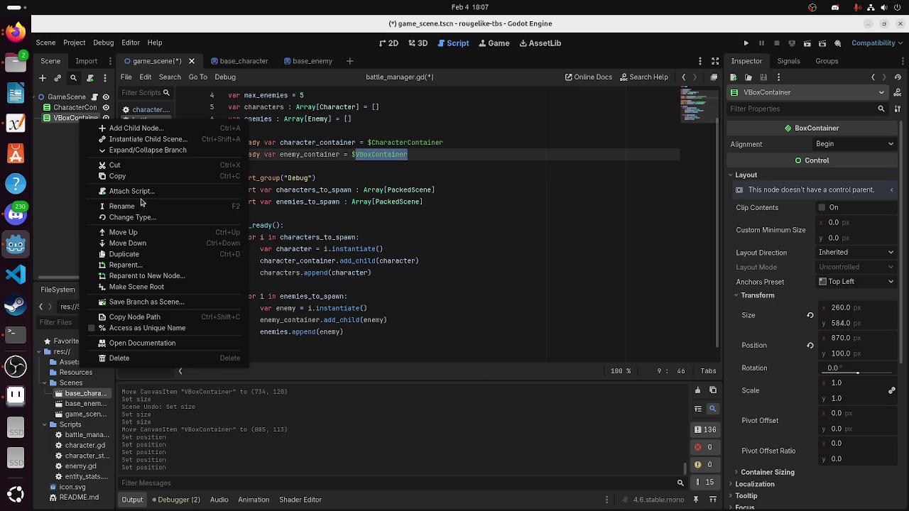
pyautogui.click(135, 206)
pyautogui.press('BackSpace')
pyautogui.write('Wnm')
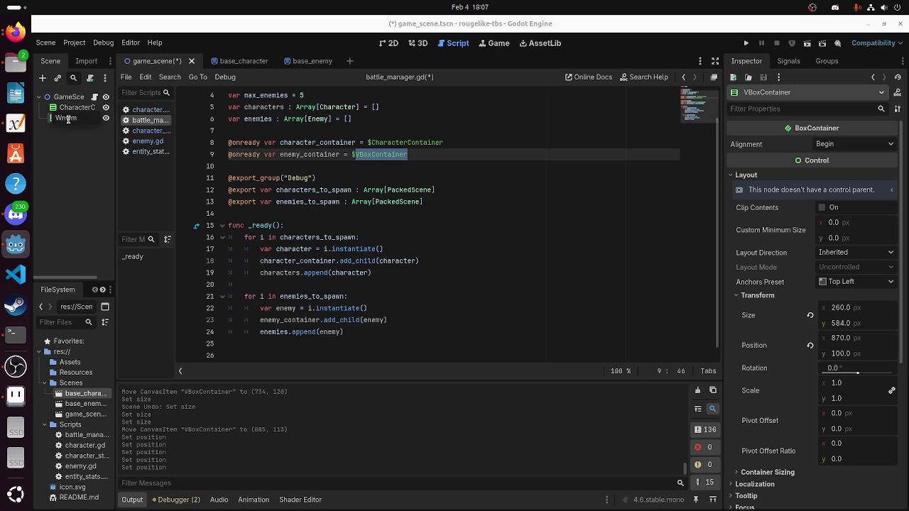
pyautogui.press('BackSpace')
pyautogui.press('BackSpace')
pyautogui.press('BackSpace')
pyautogui.write('E')
pyautogui.write('ntainer')
pyautogui.press('Return')
# Replace line 9's outdated reference with $EnemyContainer and review the enemy spawning loop
pyautogui.moveTo(408, 154)
pyautogui.mouseDown()
pyautogui.moveTo(337, 154)
pyautogui.moveTo(353, 154)
pyautogui.mouseUp()
pyautogui.press('BackSpace')
pyautogui.moveTo(76, 119); pyautogui.dragTo(410, 161)
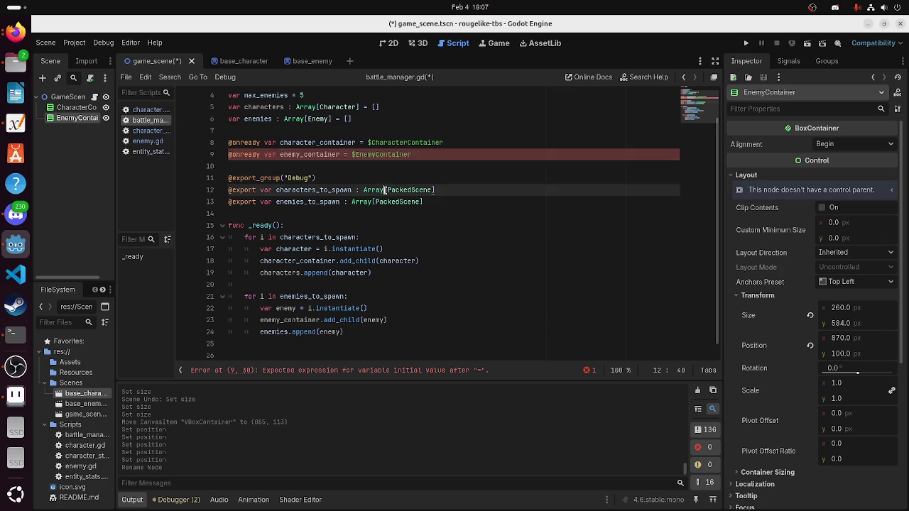
pyautogui.click(364, 248)
pyautogui.click(437, 166)
pyautogui.click(435, 154)
pyautogui.click(415, 165)
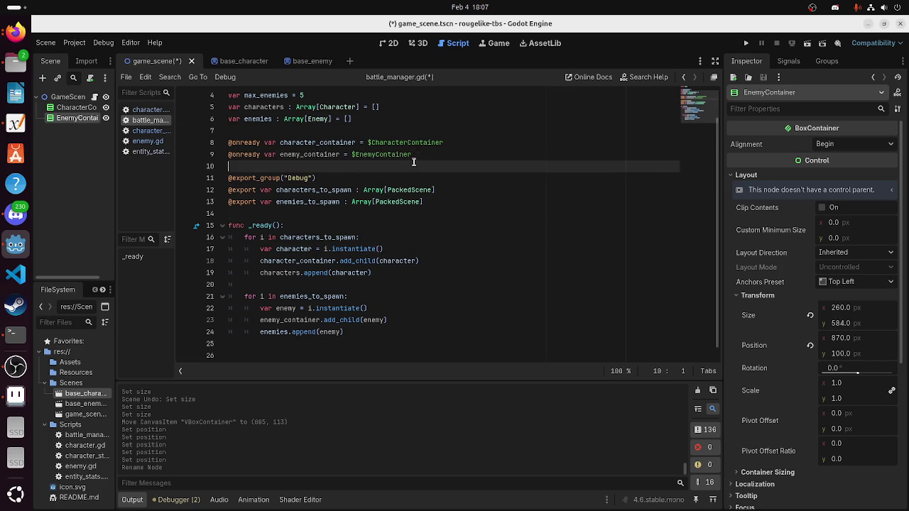
pyautogui.click(352, 190)
pyautogui.click(310, 249)
pyautogui.click(331, 305)
# Look over the _ready loops and glance at character_stats.gd and character.gd before returning
pyautogui.scroll(-1, 341, 297)
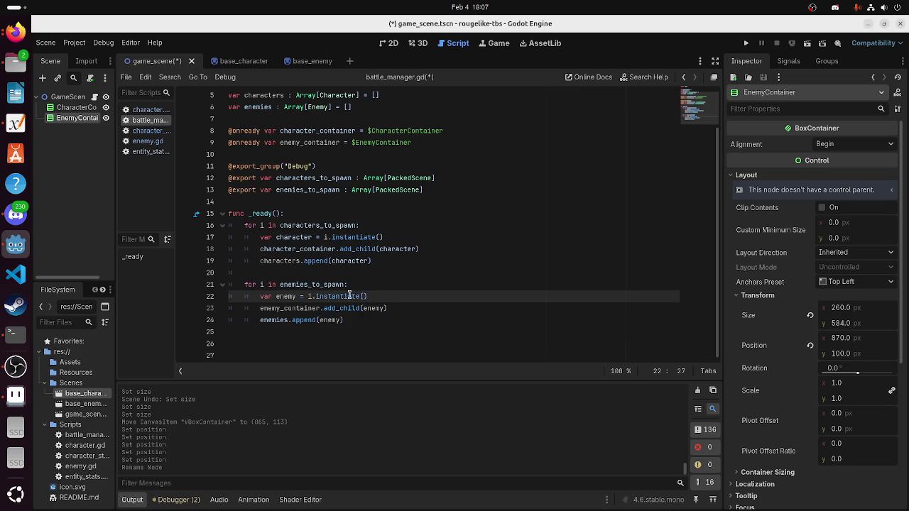
pyautogui.click(319, 334)
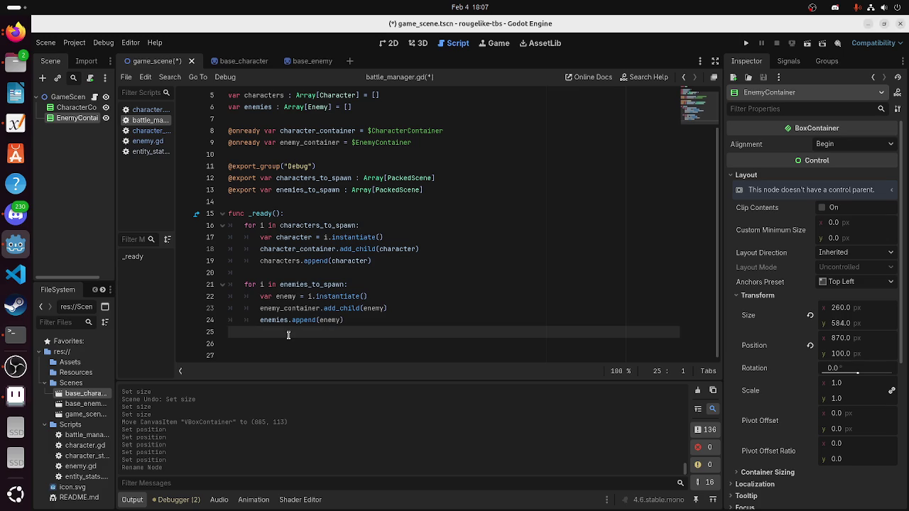
pyautogui.click(287, 341)
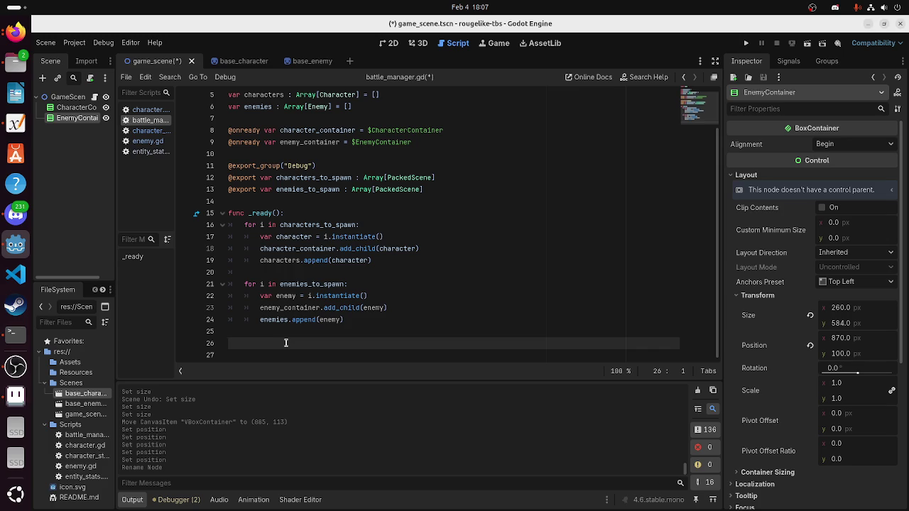
pyautogui.click(393, 332)
pyautogui.click(392, 295)
pyautogui.click(375, 344)
pyautogui.click(387, 269)
pyautogui.click(145, 130)
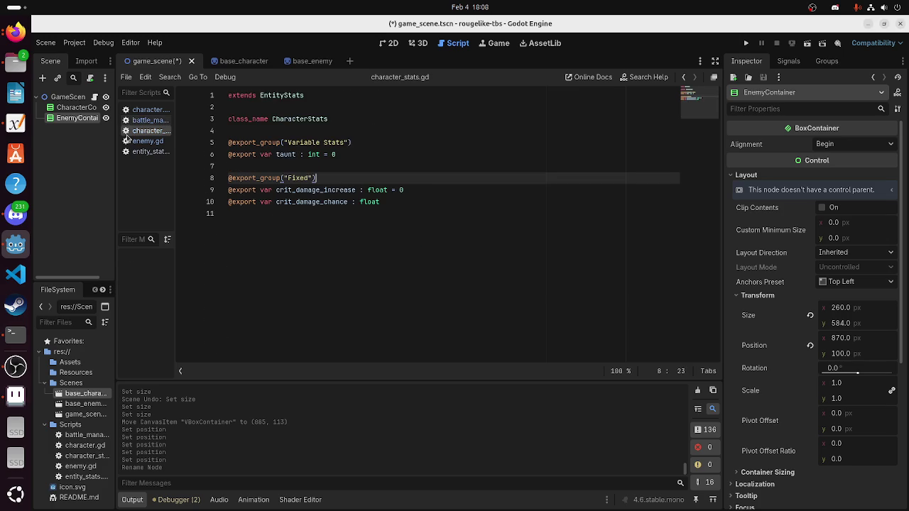
pyautogui.click(146, 109)
pyautogui.click(146, 120)
# Move the insertion point between line 9, the empty line 26 and line 12 of battle_manager.gd
pyautogui.click(348, 308)
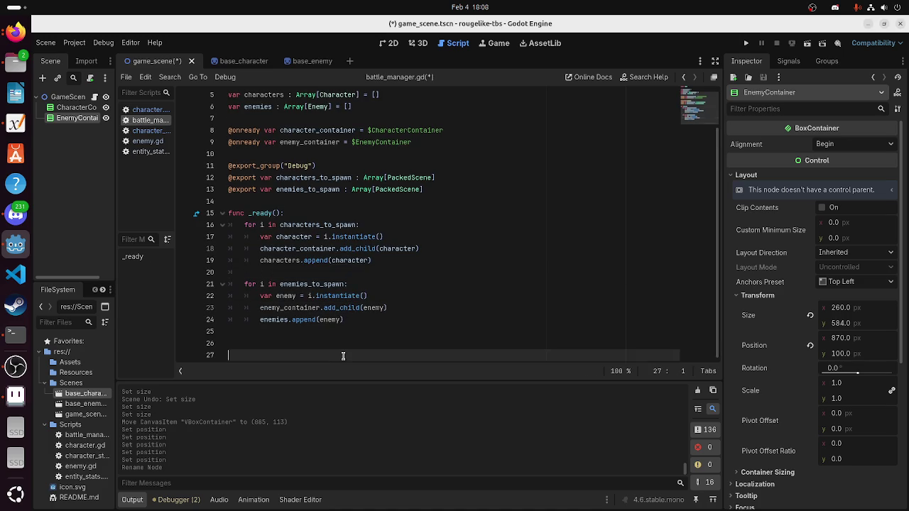
pyautogui.click(340, 355)
pyautogui.click(353, 342)
pyautogui.click(352, 213)
pyautogui.click(351, 187)
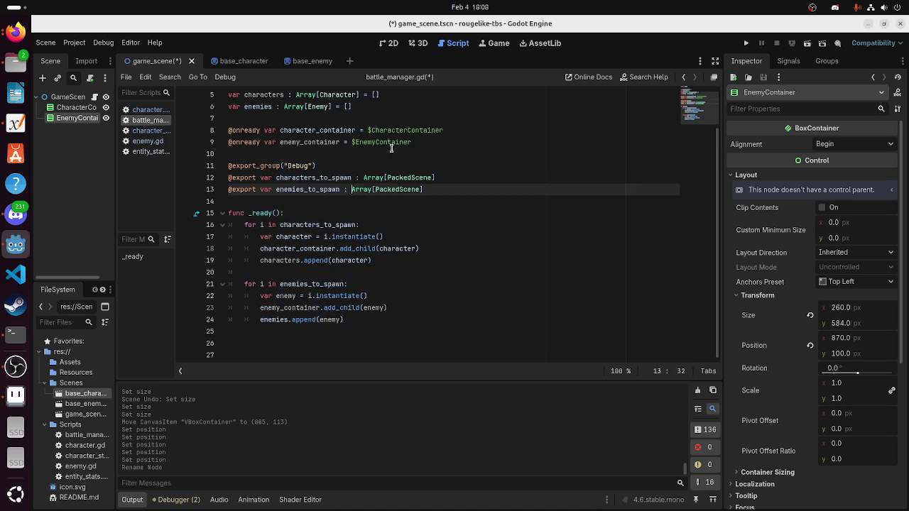
pyautogui.click(351, 153)
pyautogui.click(350, 142)
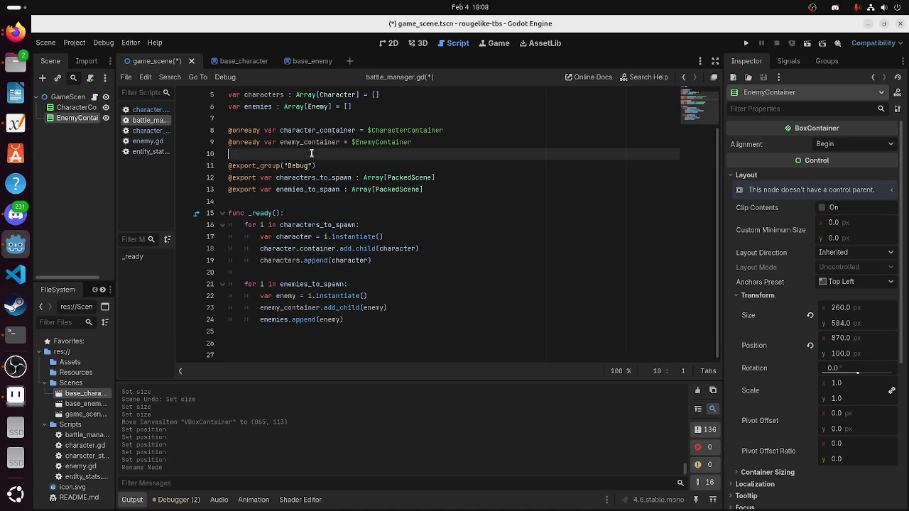
pyautogui.click(426, 146)
pyautogui.click(397, 260)
pyautogui.click(382, 310)
pyautogui.click(377, 344)
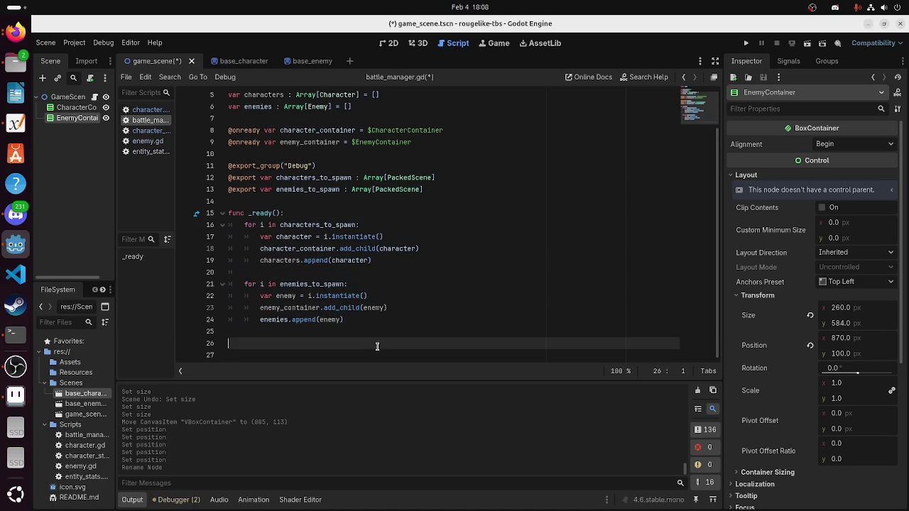
pyautogui.click(362, 333)
pyautogui.click(361, 341)
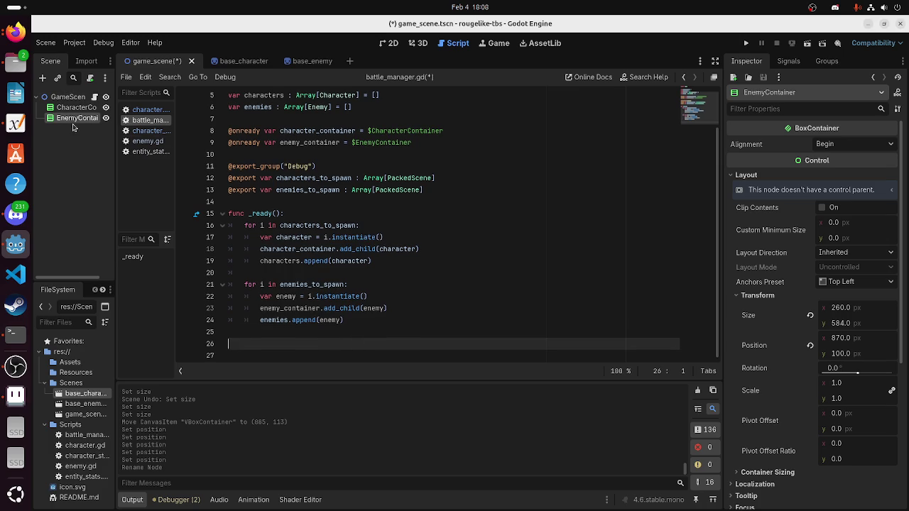
pyautogui.click(415, 178)
# Save the scene and scripts, then look over battle_manager.gd, character.gd and character_stats.gd
pyautogui.hotkey('ctrl', 's')
pyautogui.click(348, 275)
pyautogui.moveTo(246, 315); pyautogui.dragTo(348, 320)
pyautogui.click(146, 110)
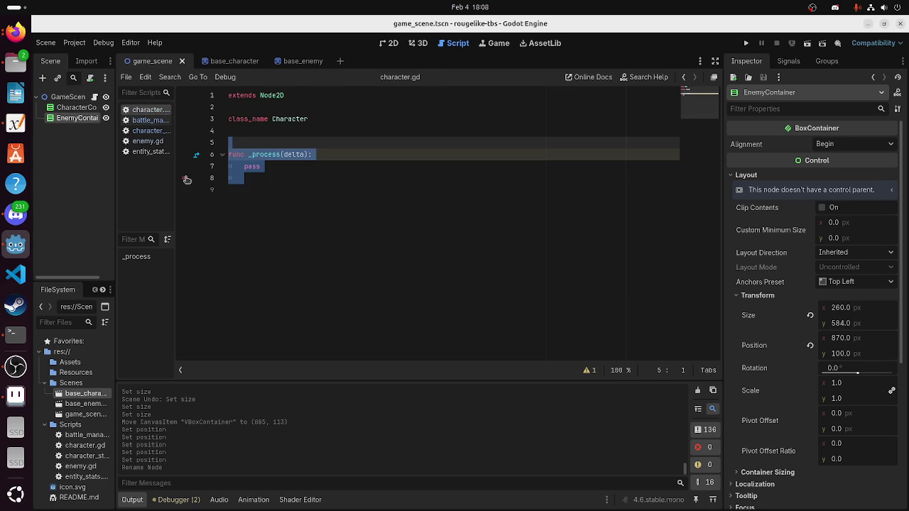
pyautogui.click(146, 130)
pyautogui.click(268, 257)
# Check entity_stats.gd and the 2D scene view, then go back to character.gd
pyautogui.click(147, 151)
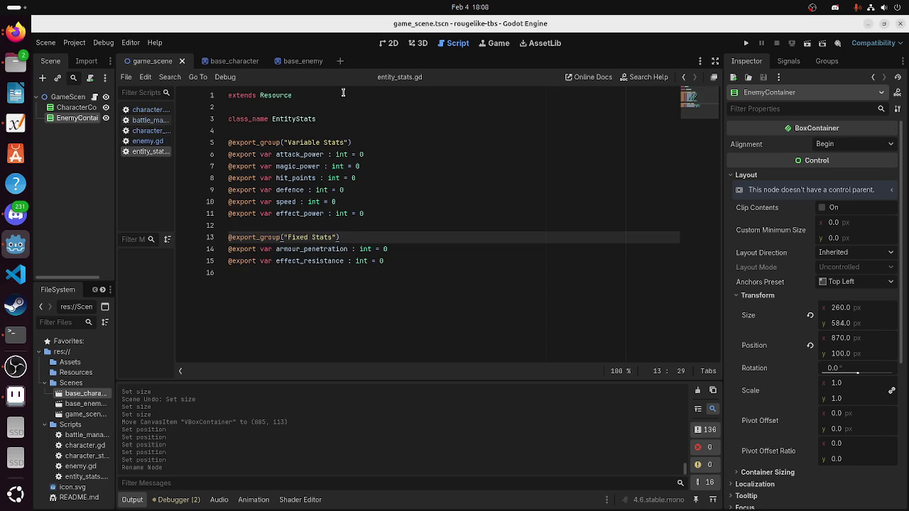
pyautogui.click(390, 44)
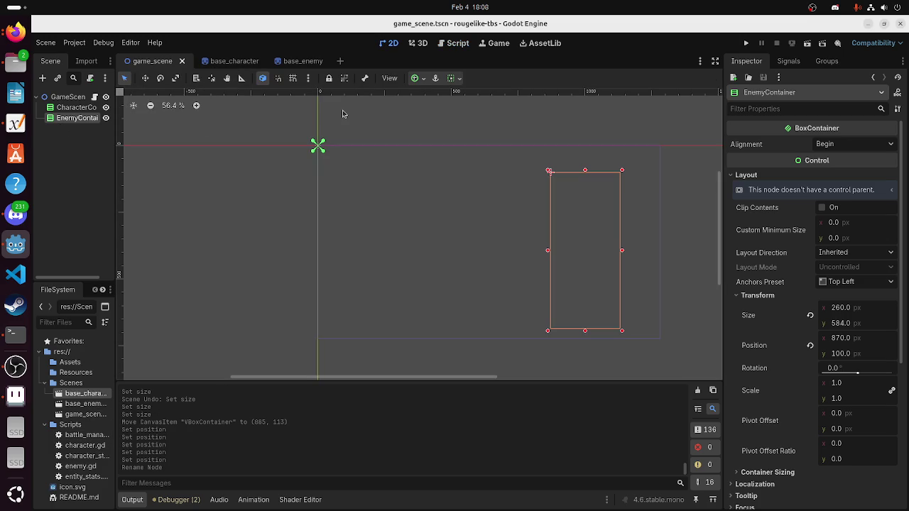
pyautogui.click(444, 44)
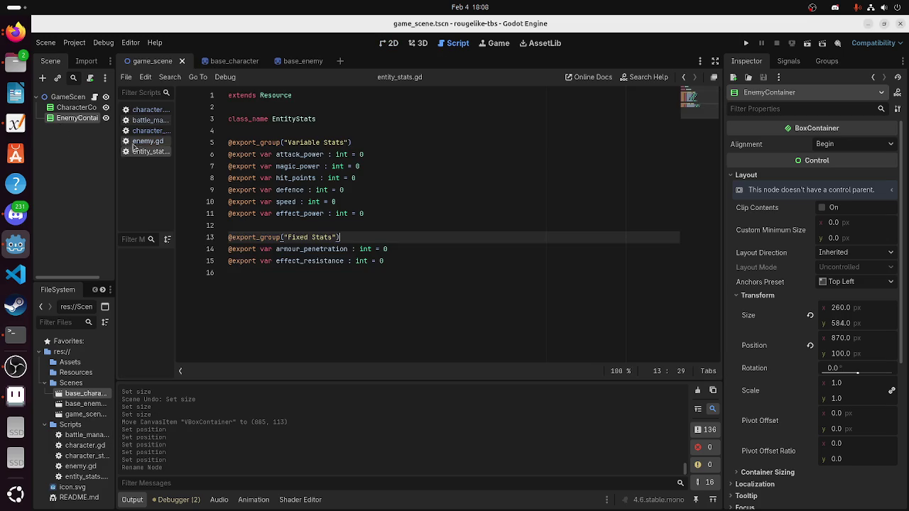
pyautogui.click(139, 131)
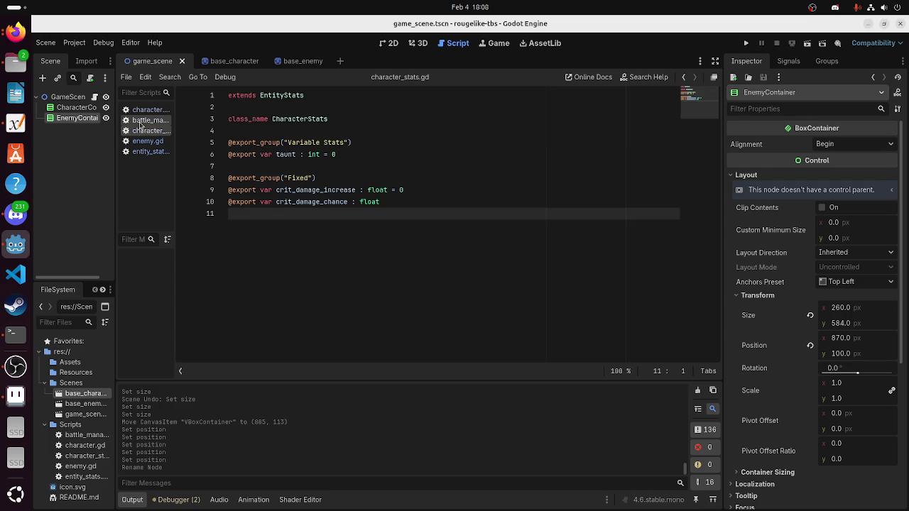
pyautogui.click(141, 121)
pyautogui.click(306, 224)
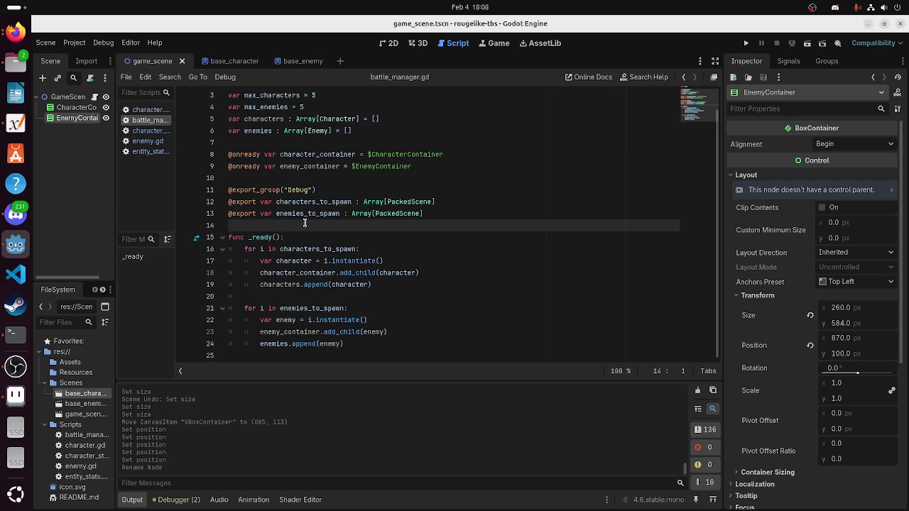
pyautogui.click(143, 112)
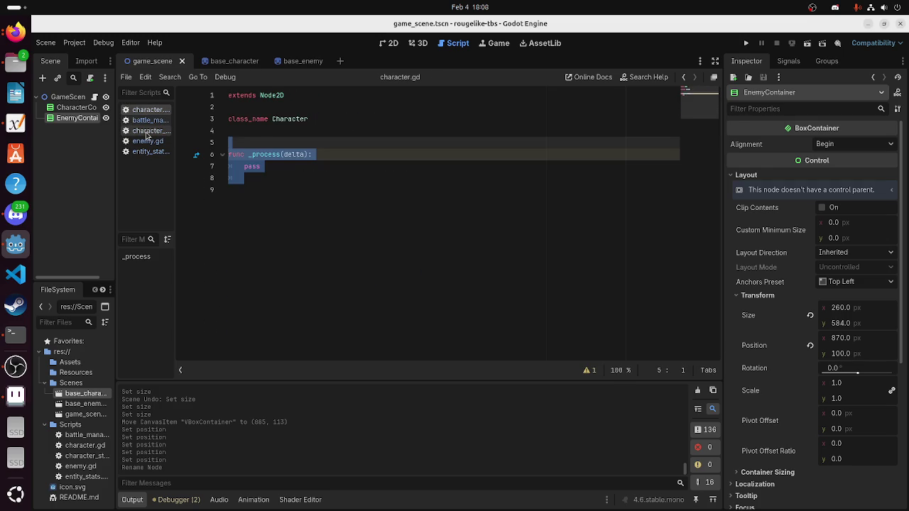
# Delete the placeholder _process(delta) function so only extends Node2D and class_name Character remain
pyautogui.click(295, 166)
pyautogui.click(283, 184)
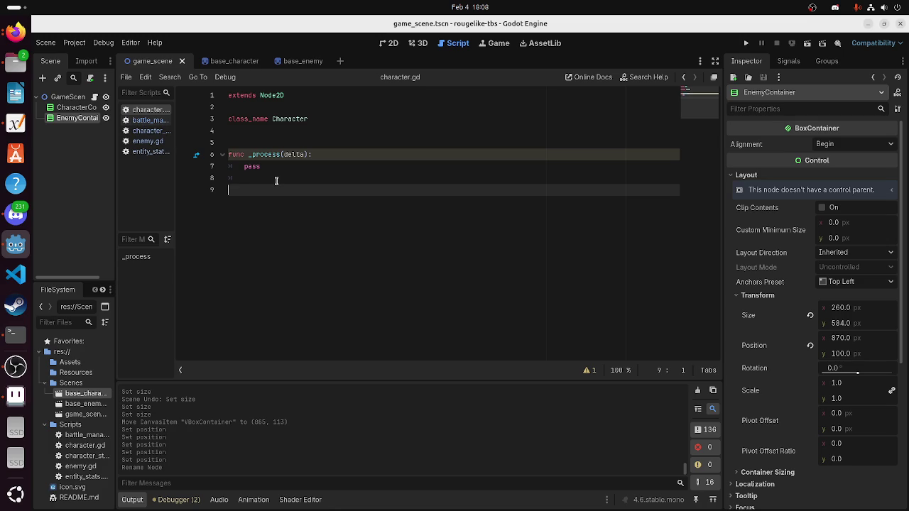
pyautogui.press('BackSpace')
pyautogui.press('BackSpace')
pyautogui.press('BackSpace')
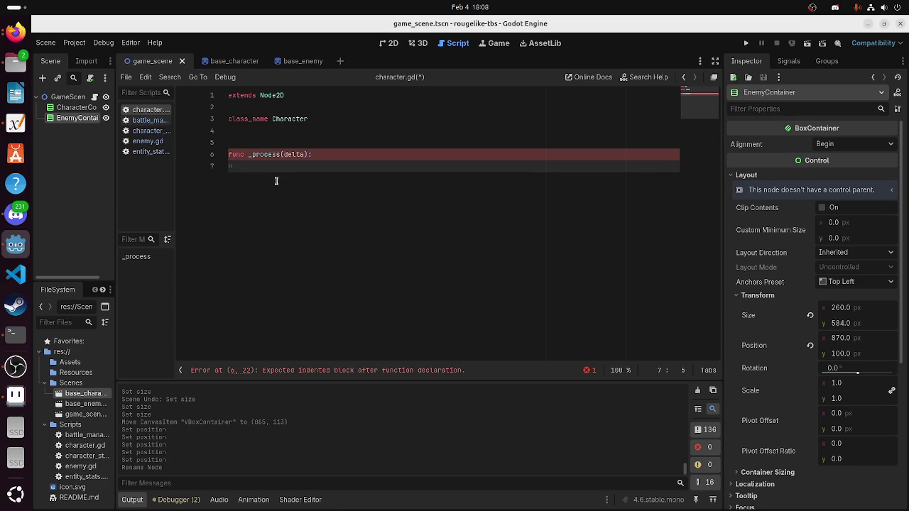
pyautogui.press('BackSpace')
pyautogui.press('BackSpace')
pyautogui.press('BackSpace')
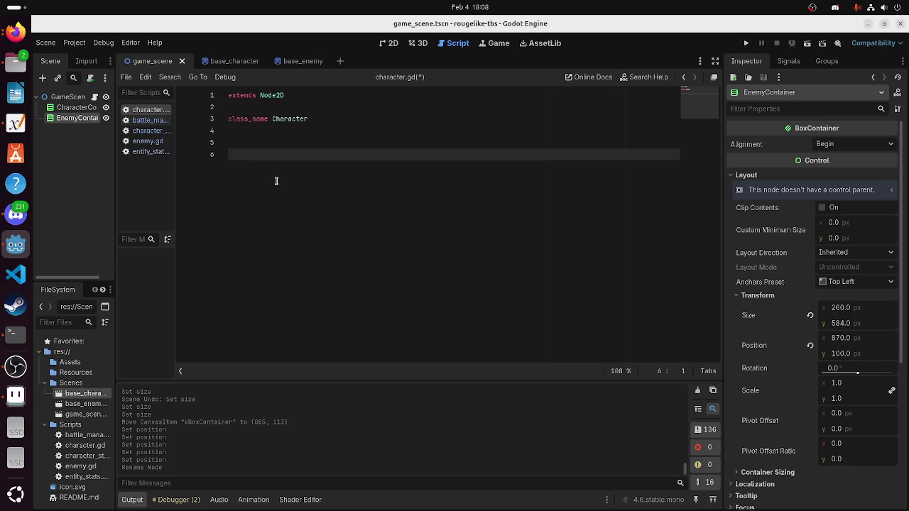
pyautogui.write('func')
# In character.gd, declare var stats : CharacterStats and save the script
pyautogui.press('BackSpace')
pyautogui.press('BackSpace')
pyautogui.press('BackSpace')
pyautogui.press('Tab')
pyautogui.write('var s')
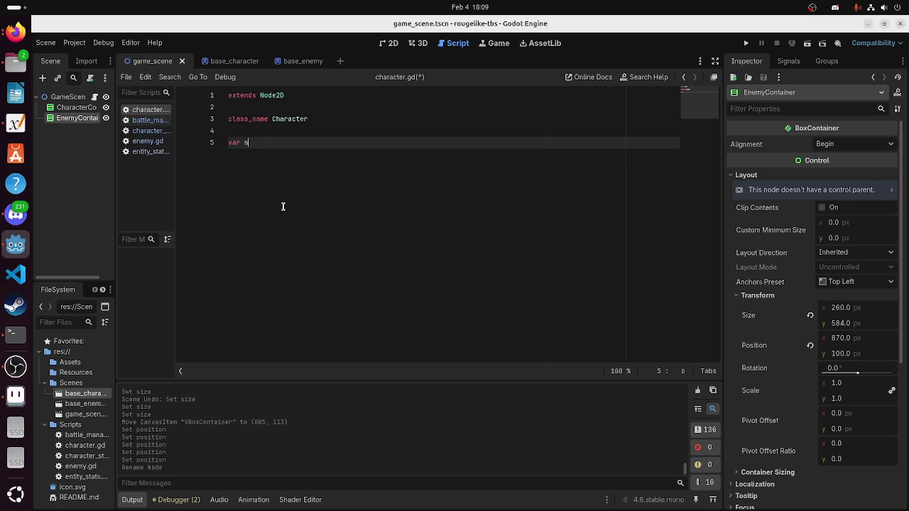
pyautogui.write('tats : C')
pyautogui.write('haracter')
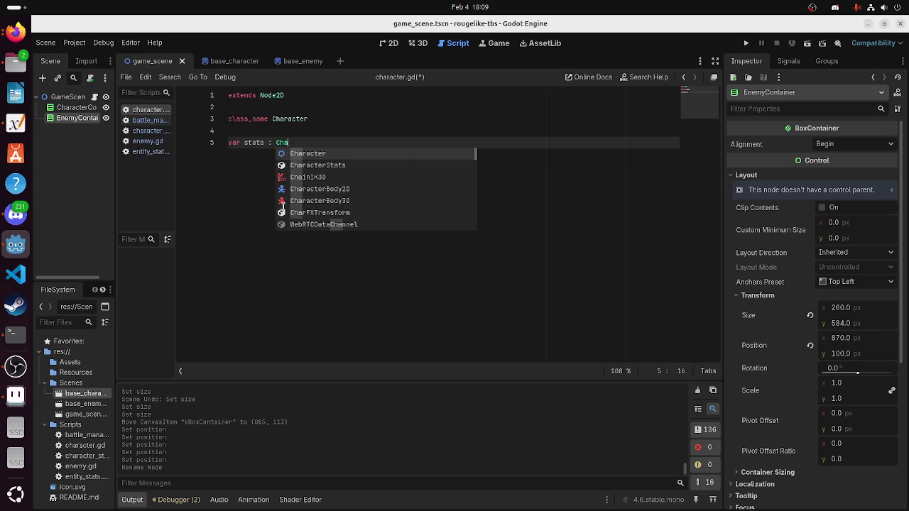
pyautogui.press('Down')
pyautogui.press('Return')
pyautogui.hotkey('ctrl', 's')
pyautogui.press('Return')
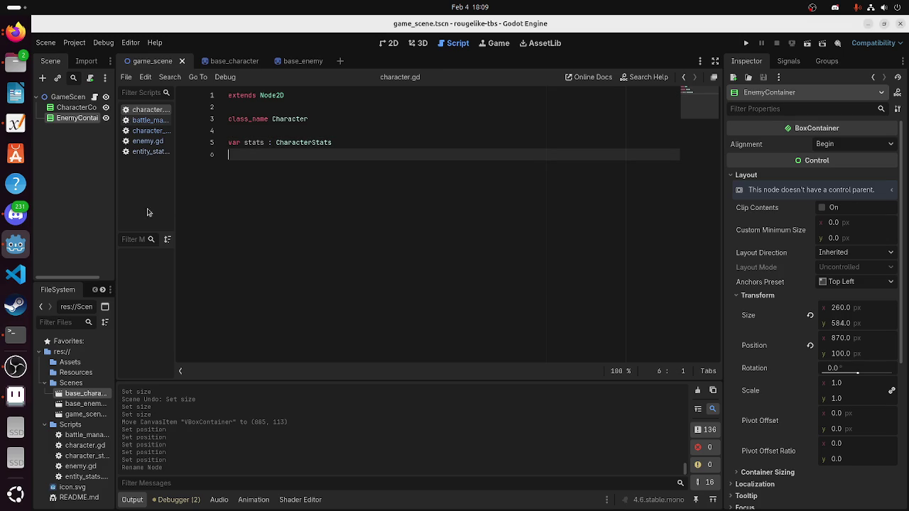
# In enemy.gd, begin declaring var stats : EnemyStats on line 5
pyautogui.click(147, 141)
pyautogui.click(310, 143)
pyautogui.write('var stats :')
pyautogui.write(' : ')
pyautogui.write('nem')
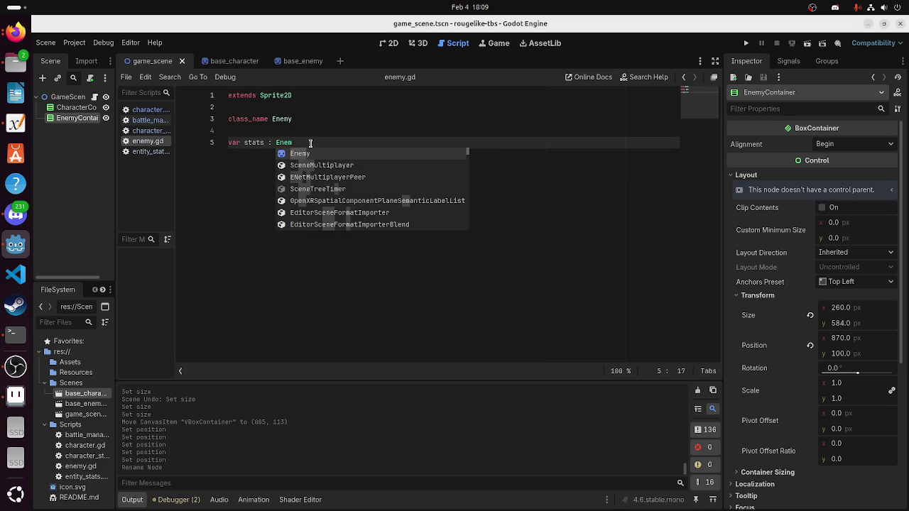
pyautogui.write('yStats')
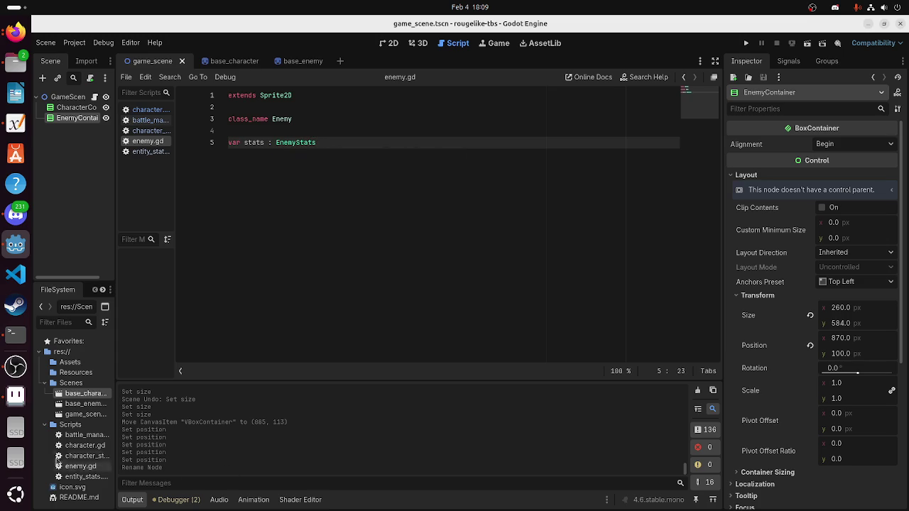
pyautogui.rightClick(75, 425)
pyautogui.moveTo(123, 344)
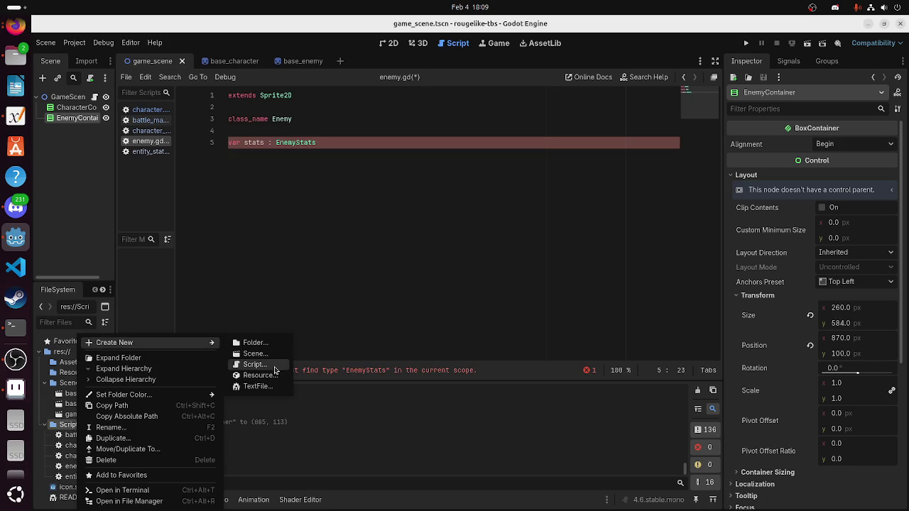
pyautogui.click(249, 364)
pyautogui.write('enem')
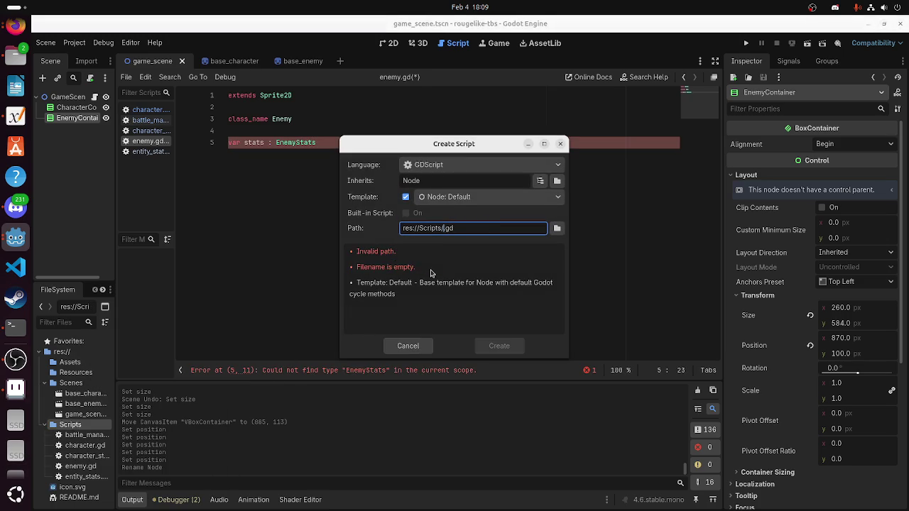
pyautogui.write('y_stats')
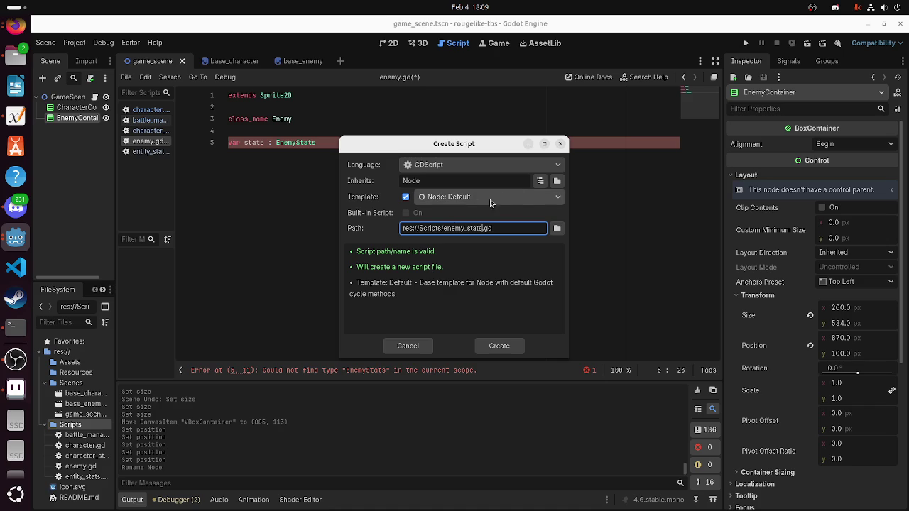
pyautogui.click(540, 180)
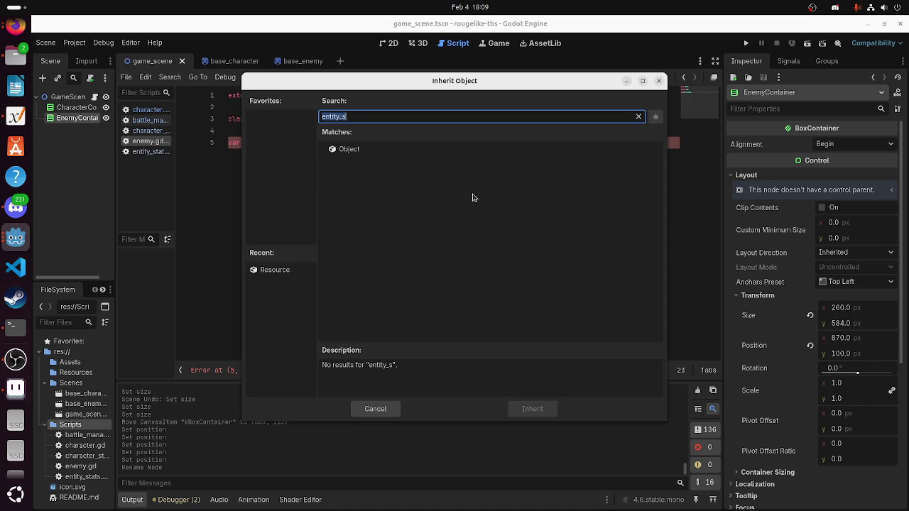
pyautogui.write('resource')
pyautogui.press('BackSpace')
pyautogui.press('BackSpace')
pyautogui.press('BackSpace')
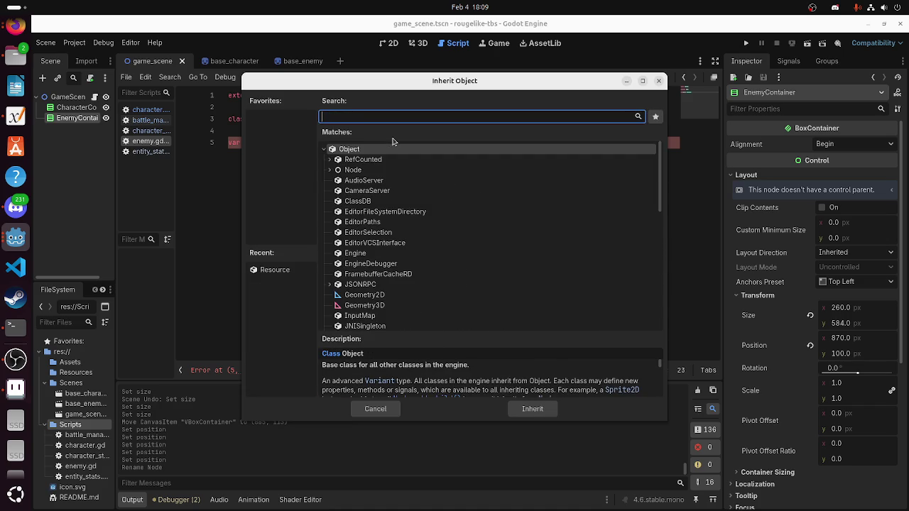
pyautogui.write('Character')
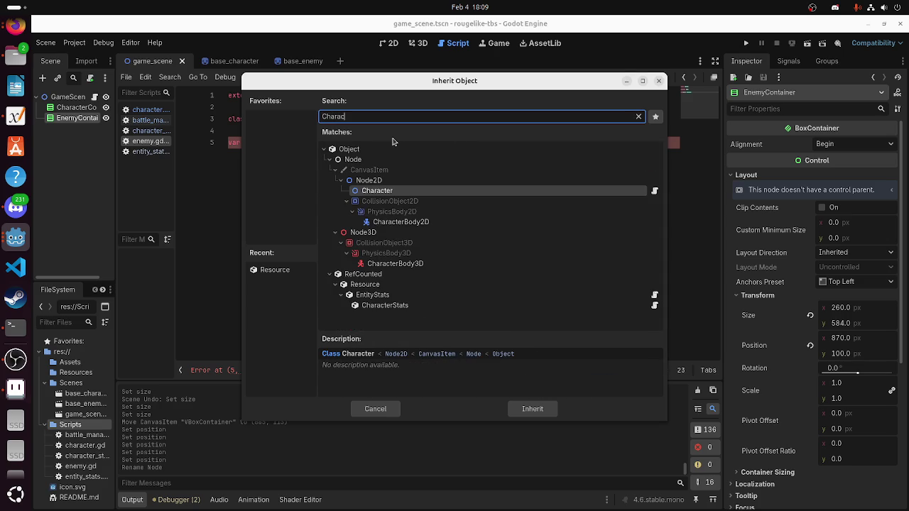
pyautogui.click(388, 305)
pyautogui.doubleClick(391, 299)
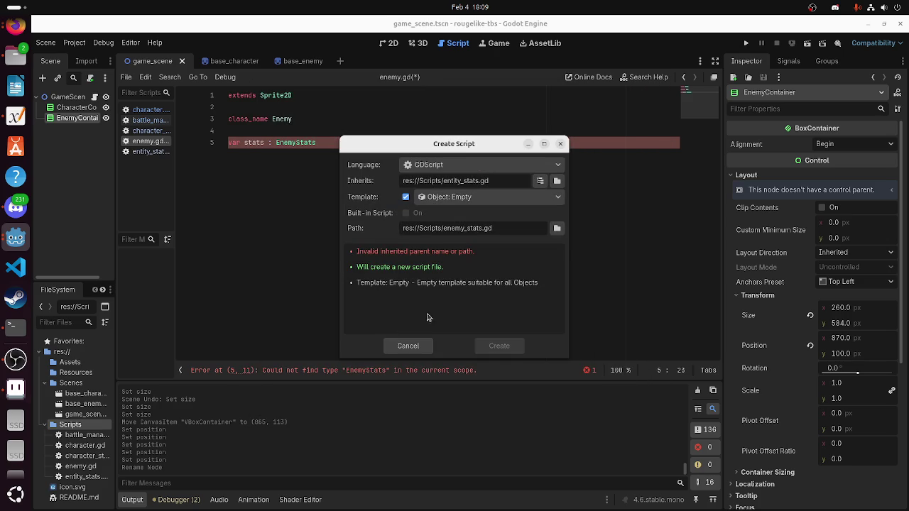
pyautogui.click(506, 227)
pyautogui.click(555, 232)
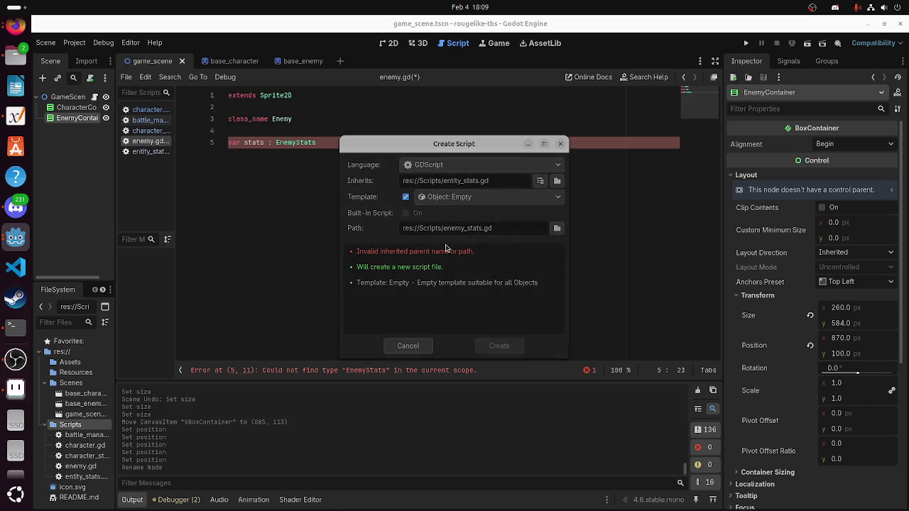
pyautogui.press('Escape')
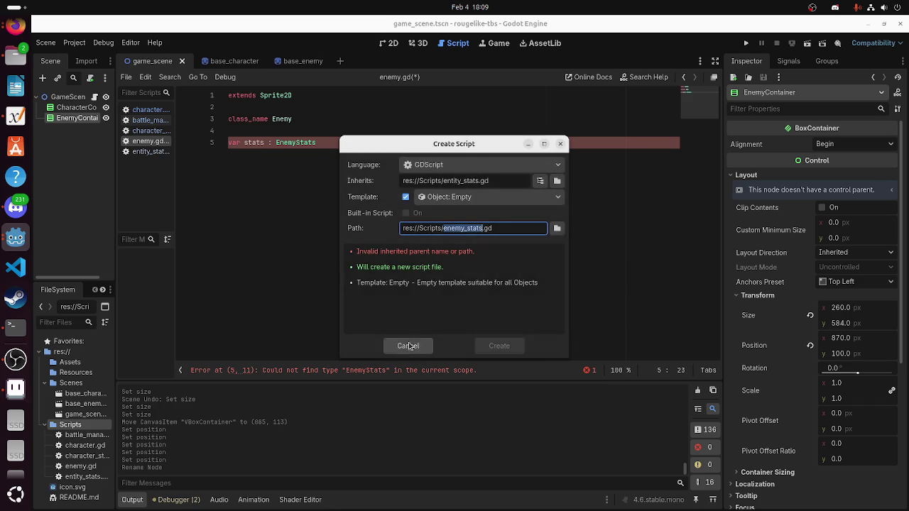
pyautogui.click(404, 346)
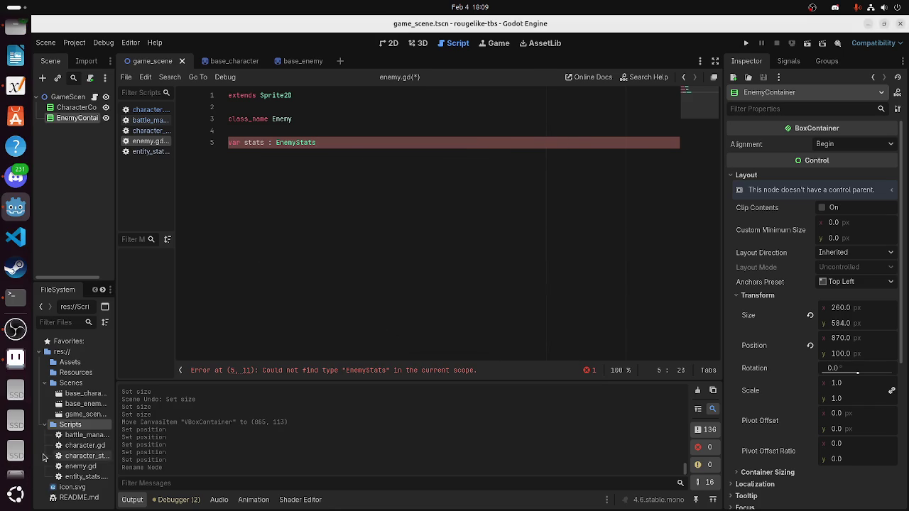
pyautogui.rightClick(63, 424)
# Create a new enemy_stats.gd script in the Scripts folder
pyautogui.moveTo(151, 345)
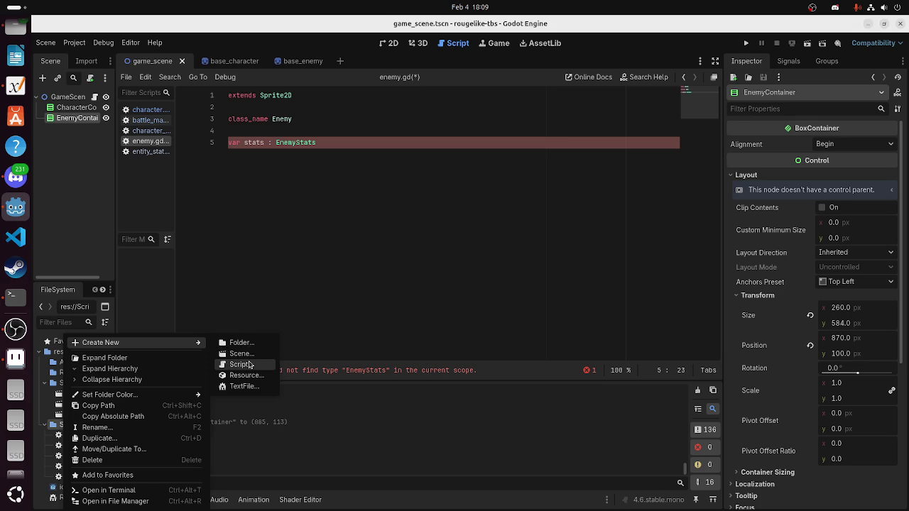
pyautogui.click(241, 364)
pyautogui.write('enemy_s')
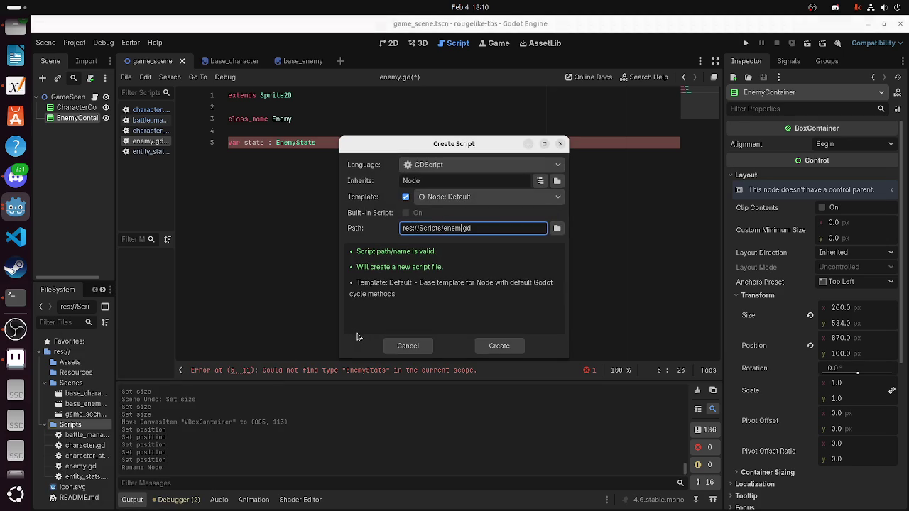
pyautogui.write('tats')
pyautogui.press('Return')
pyautogui.hotkey('ctrl', 'a')
# Replace the template code with extends EntityStats and class_name EnemyStats, then save
pyautogui.keyDown('shift'); pyautogui.click(260, 95); pyautogui.keyUp('shift')
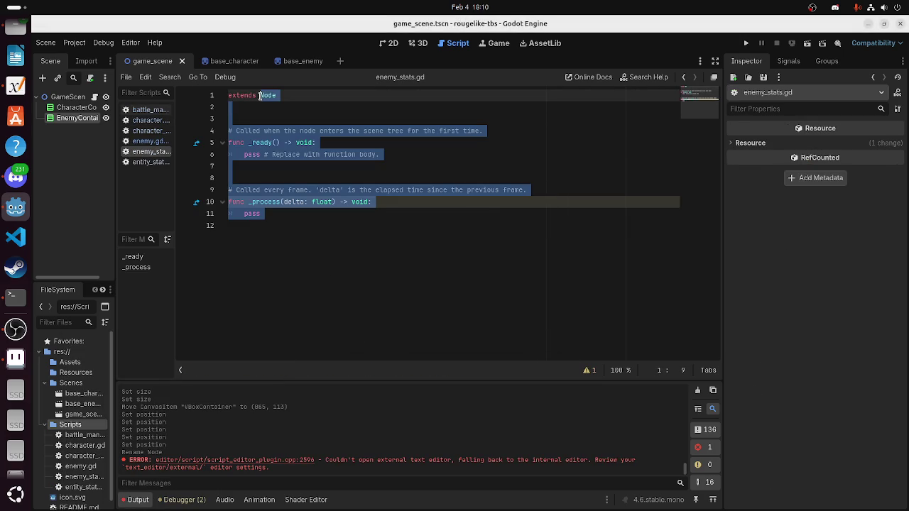
pyautogui.press('BackSpace')
pyautogui.write('Enti')
pyautogui.press('Return')
pyautogui.press('Return')
pyautogui.press('Return')
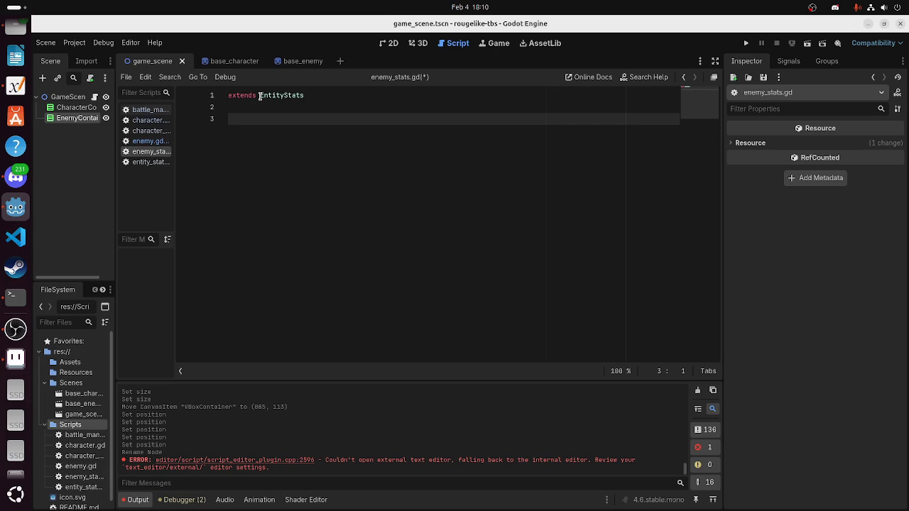
pyautogui.write('var')
pyautogui.press('BackSpace')
pyautogui.press('BackSpace')
pyautogui.press('BackSpace')
pyautogui.write('lass_name ')
pyautogui.write('EnemyStats')
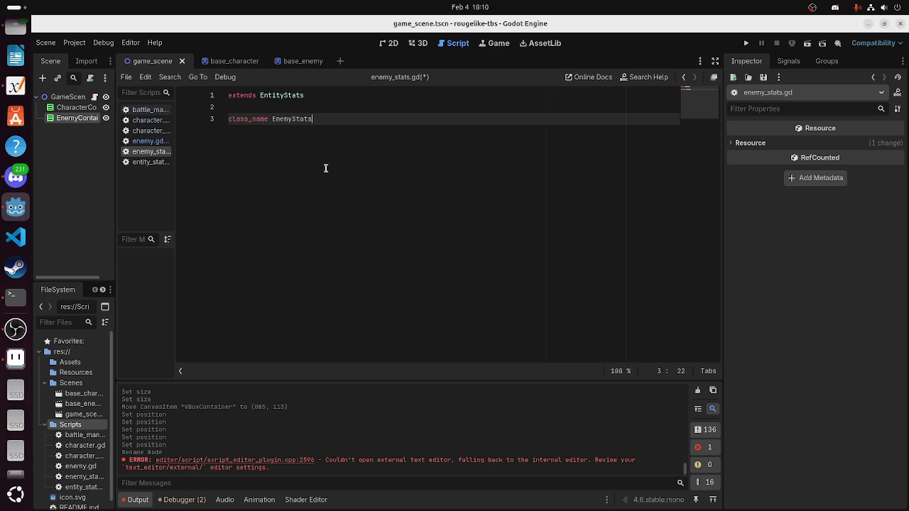
pyautogui.press('Return')
pyautogui.hotkey('ctrl', 's')
# Look through the other scripts and add an empty line after character.gd's stats variable
pyautogui.click(139, 145)
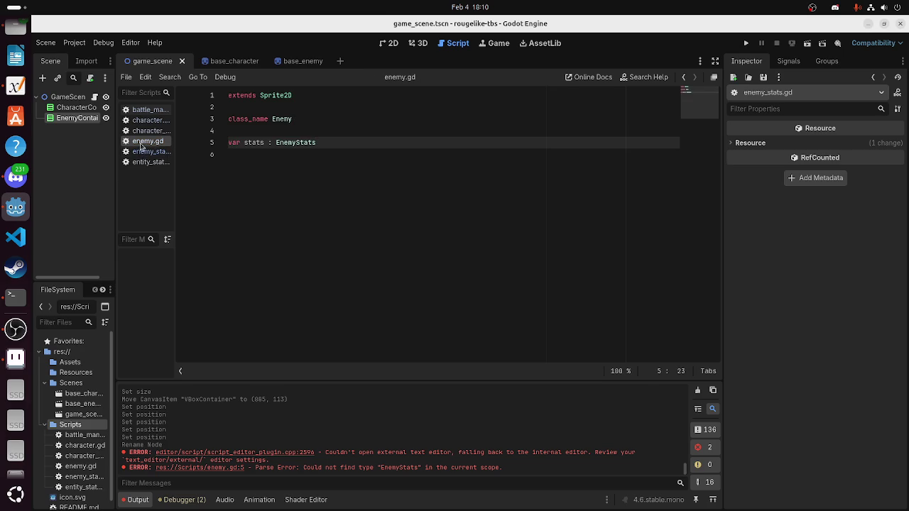
pyautogui.click(146, 152)
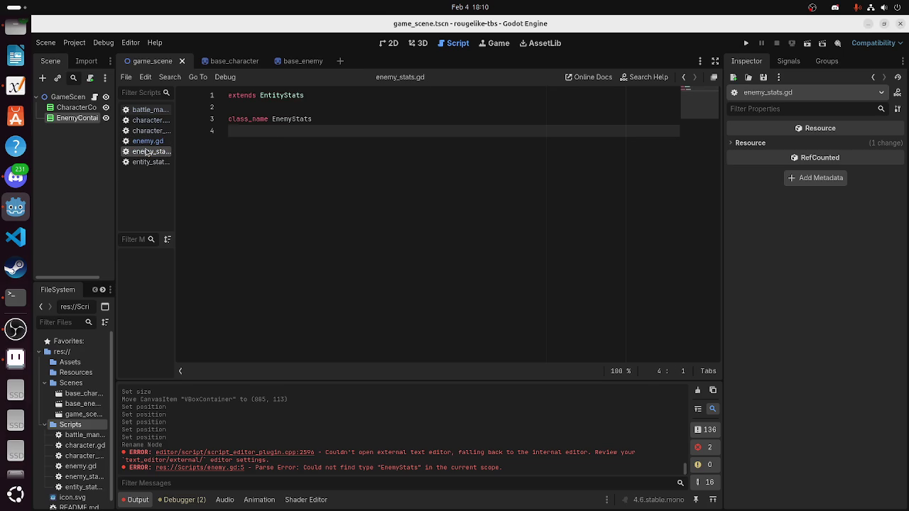
pyautogui.click(145, 110)
pyautogui.click(146, 120)
pyautogui.click(147, 131)
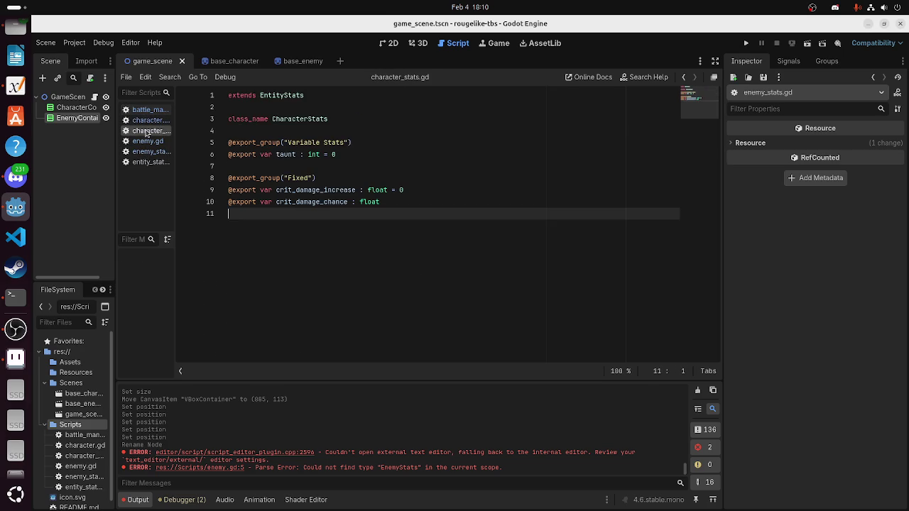
pyautogui.click(146, 121)
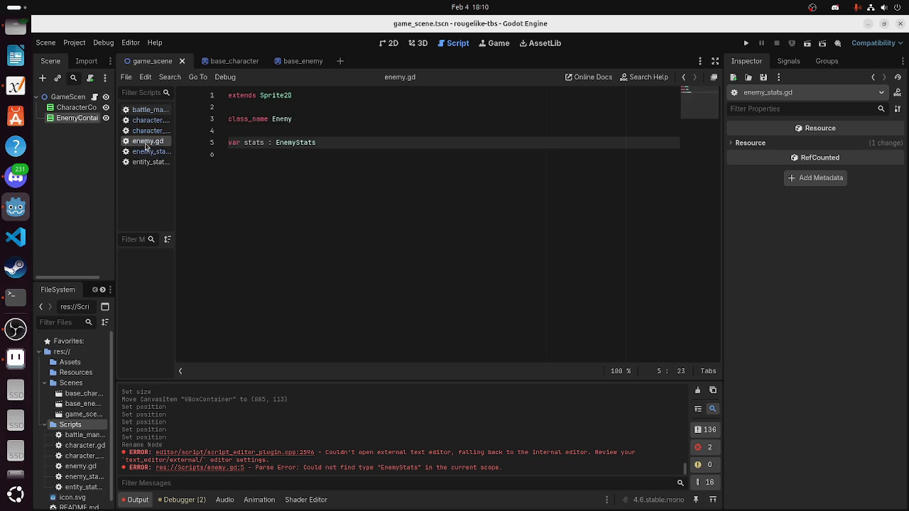
pyautogui.click(149, 131)
pyautogui.click(150, 120)
pyautogui.click(286, 212)
pyautogui.press('Return')
pyautogui.press('Return')
# Write the func basic_ability(): header in character.gd
pyautogui.press('BackSpace')
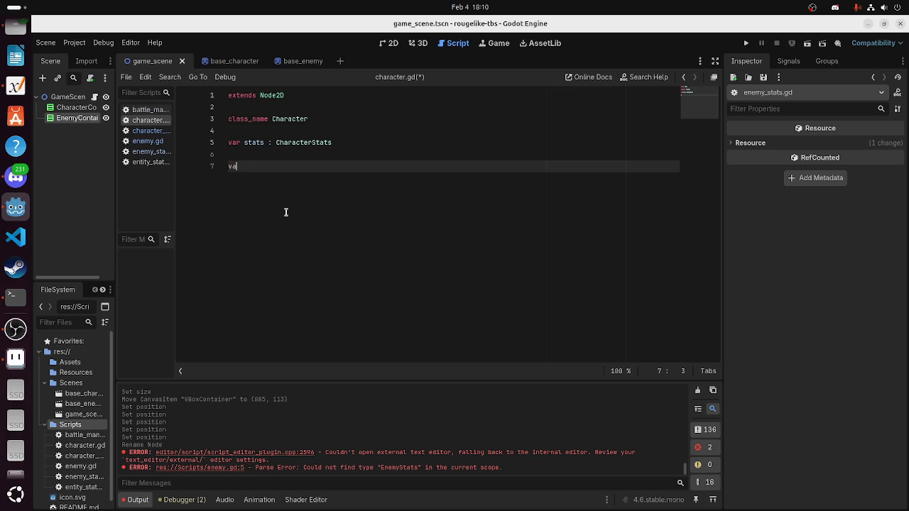
pyautogui.write('unc bas')
pyautogui.press('BackSpace')
pyautogui.press('BackSpace')
pyautogui.press('BackSpace')
pyautogui.write('sic_ability')
pyautogui.press('Return')
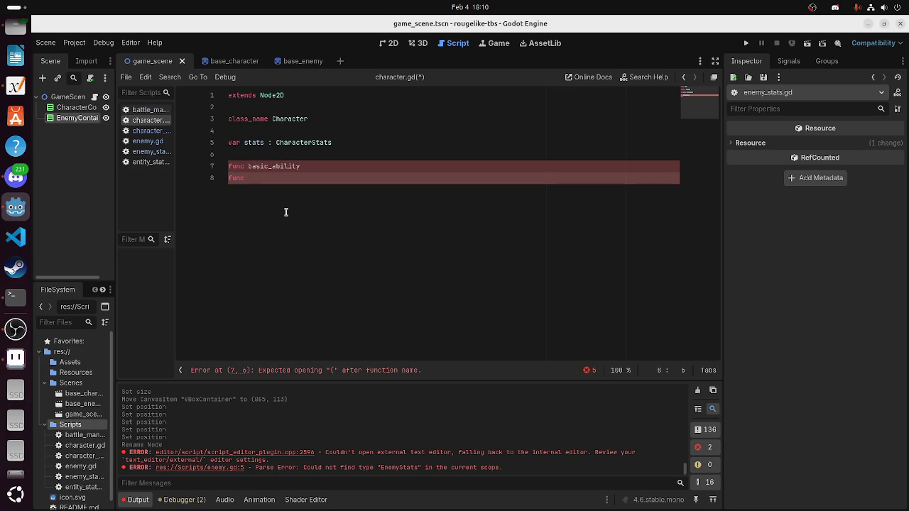
pyautogui.press('Left')
pyautogui.press('Left')
pyautogui.press('Left')
pyautogui.press('Left')
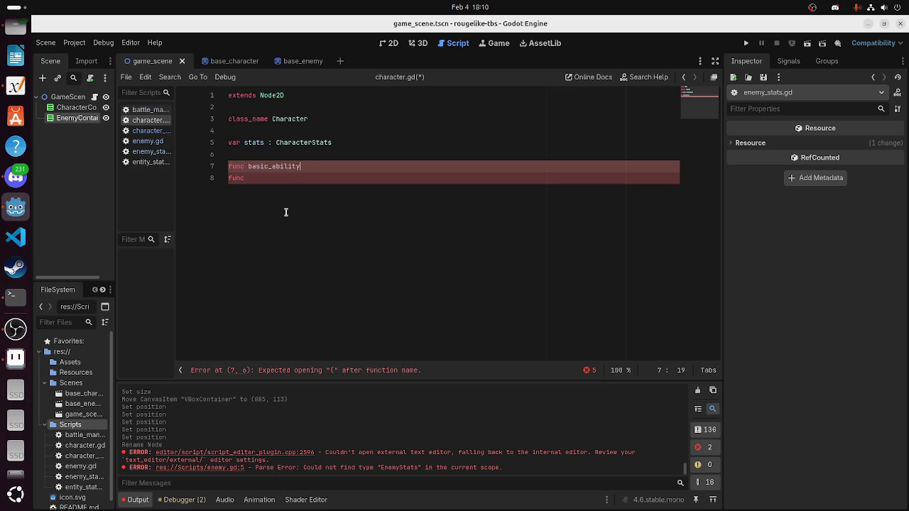
pyautogui.press('Down')
pyautogui.press('Left')
pyautogui.press('Left')
pyautogui.press('Left')
pyautogui.press('Return')
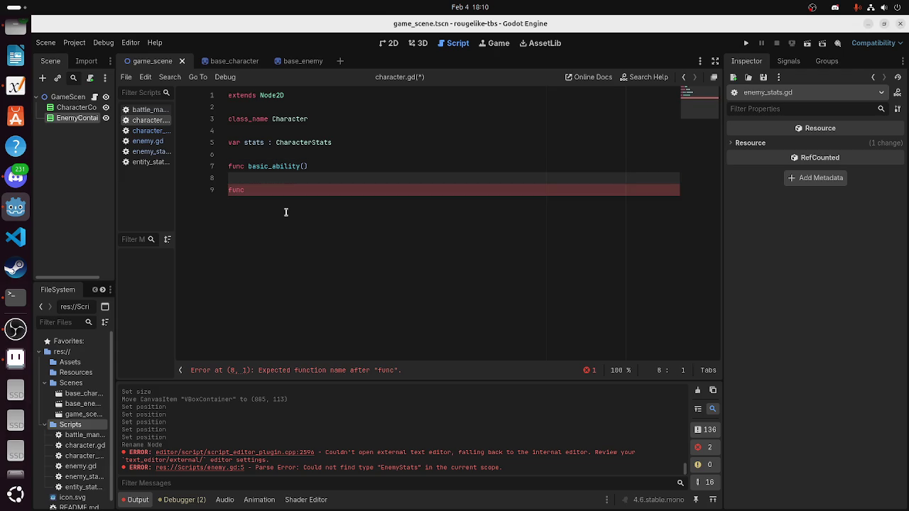
pyautogui.press('Left')
pyautogui.write(':')
pyautogui.press('Down')
pyautogui.press('Down')
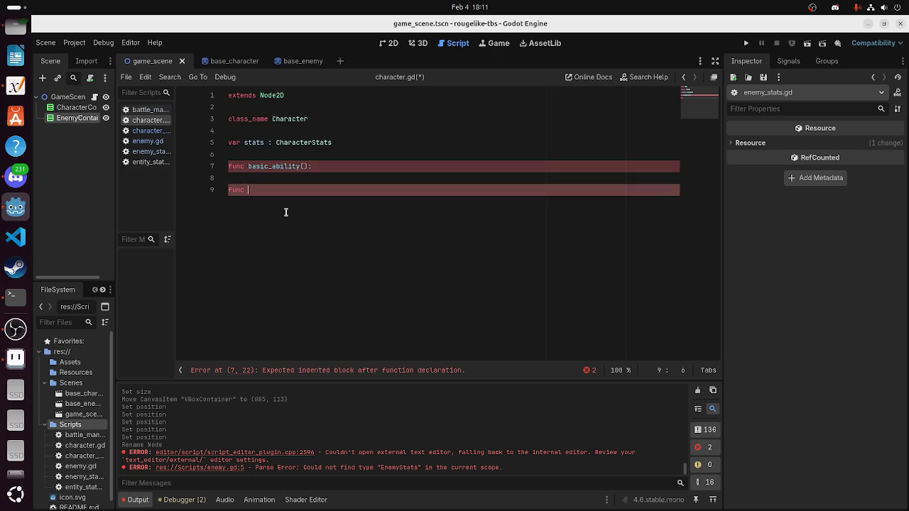
# Add the special_ability(): and ultimate_ability(): function headers below it
pyautogui.write('special_abi')
pyautogui.write('lity():')
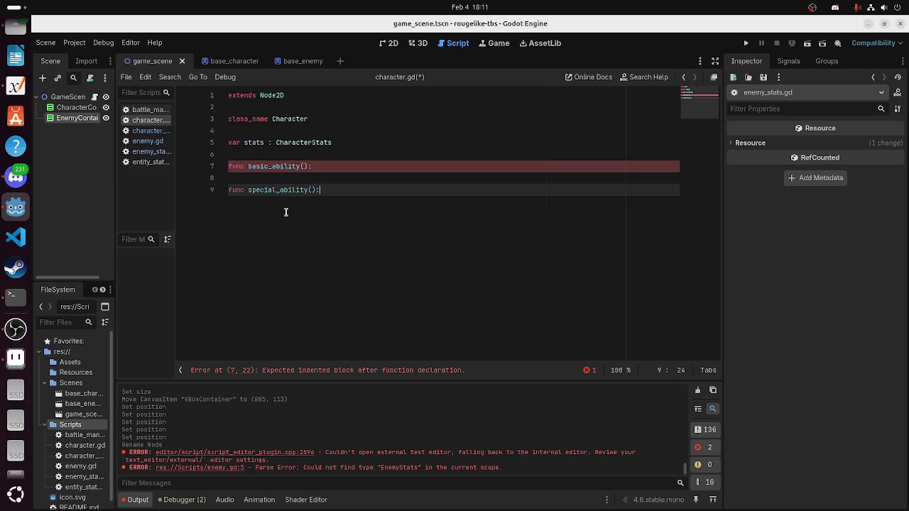
pyautogui.press('Return')
pyautogui.press('Return')
pyautogui.press('BackSpace')
pyautogui.press('BackSpace')
pyautogui.press('BackSpace')
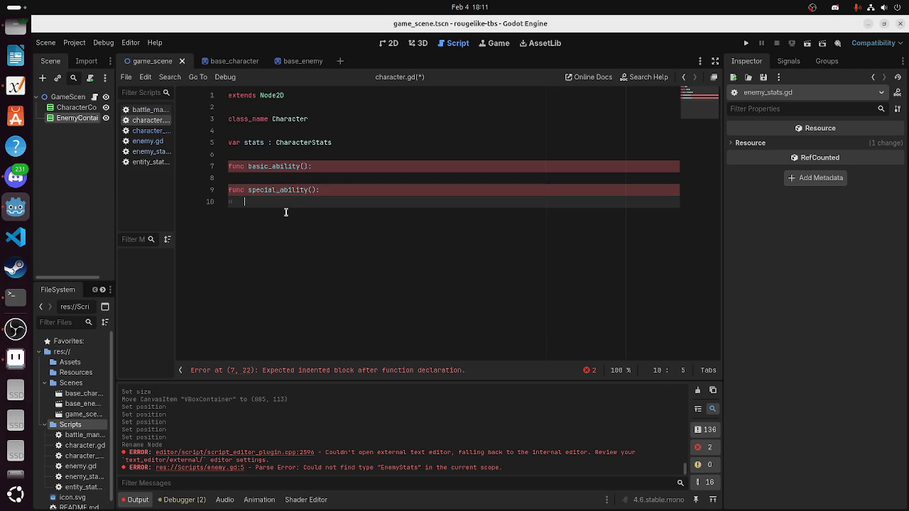
pyautogui.press('Return')
pyautogui.write('func')
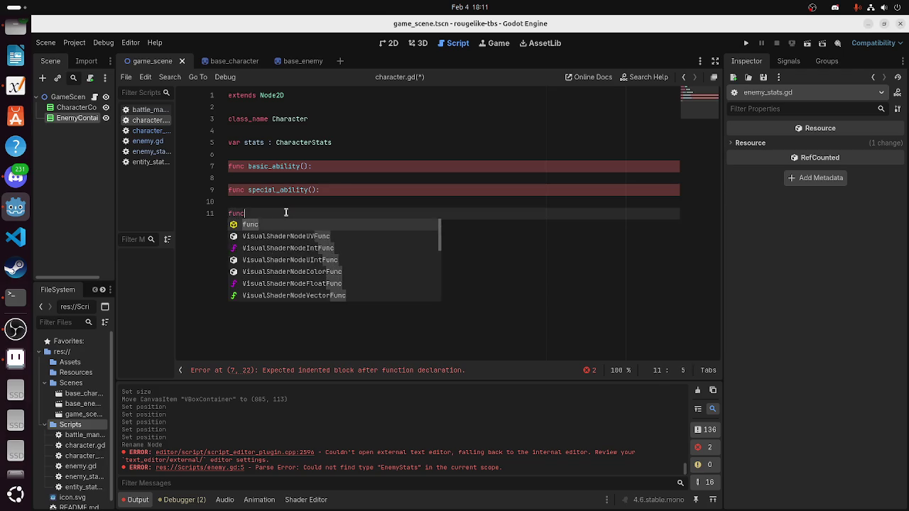
pyautogui.press('Escape')
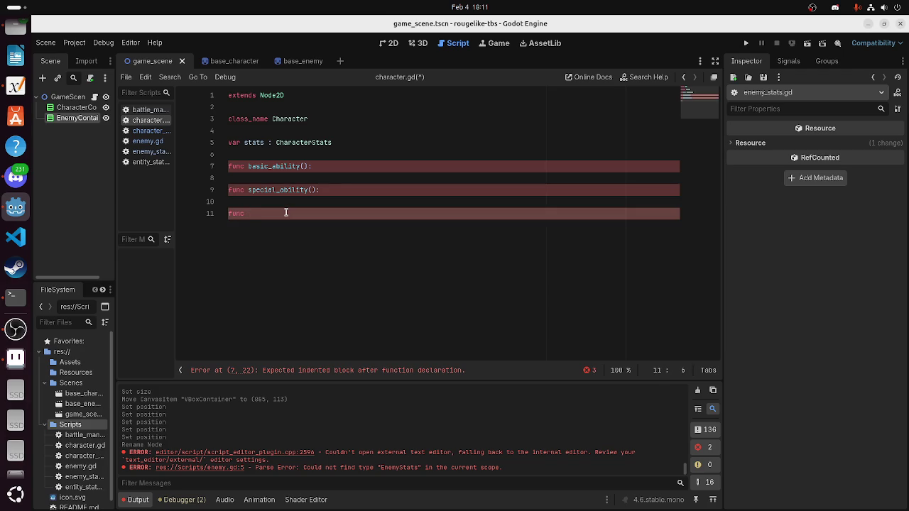
pyautogui.write('ultimate_a')
pyautogui.write('bility():')
pyautogui.press('Return')
# Put an indented pass body under special_ability, ultimate_ability and basic_ability
pyautogui.press('Up')
pyautogui.press('Up')
pyautogui.press('BackSpace')
pyautogui.press('Return')
pyautogui.write('pass')
pyautogui.press('Down')
pyautogui.press('Down')
pyautogui.write('pass')
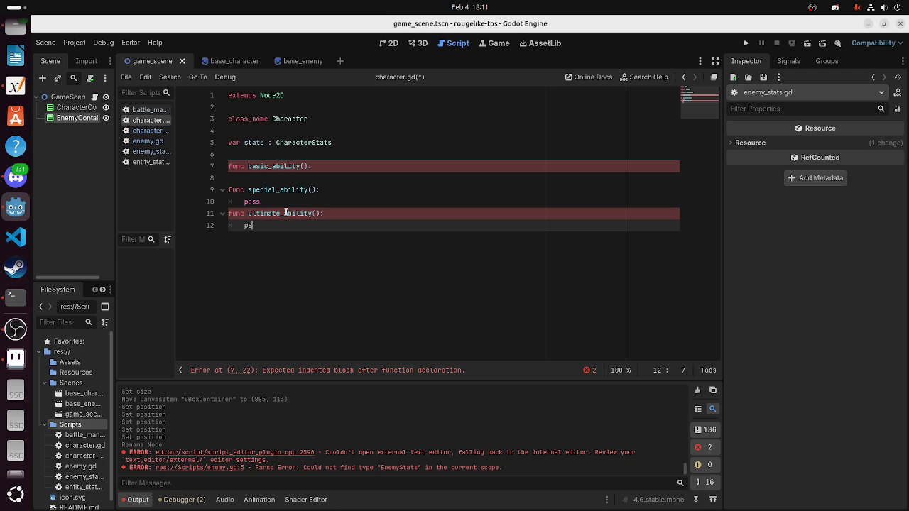
pyautogui.press('Up')
pyautogui.press('Up')
pyautogui.press('Up')
pyautogui.press('Down')
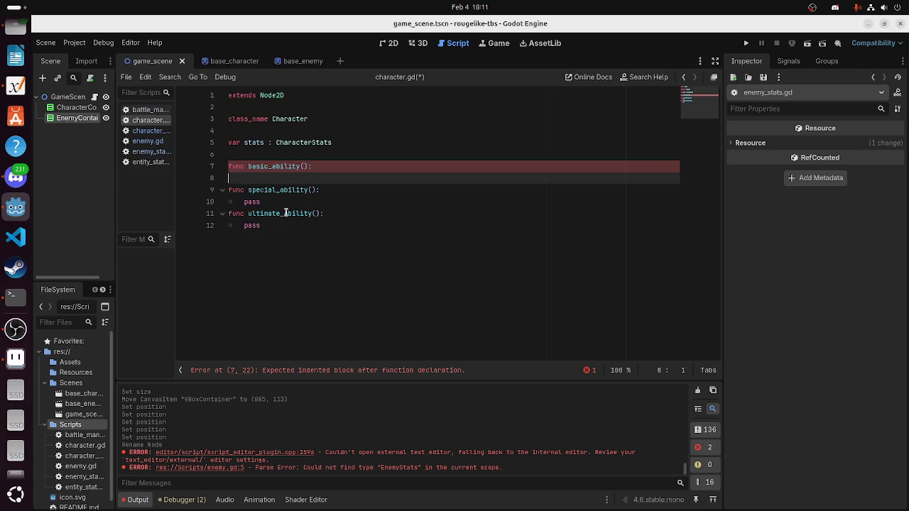
pyautogui.press('Return')
pyautogui.press('Return')
pyautogui.press('Up')
pyautogui.press('Up')
pyautogui.write('pass')
# Tidy the indentation and blank lines between the functions and delete the unfinished var line
pyautogui.press('Return')
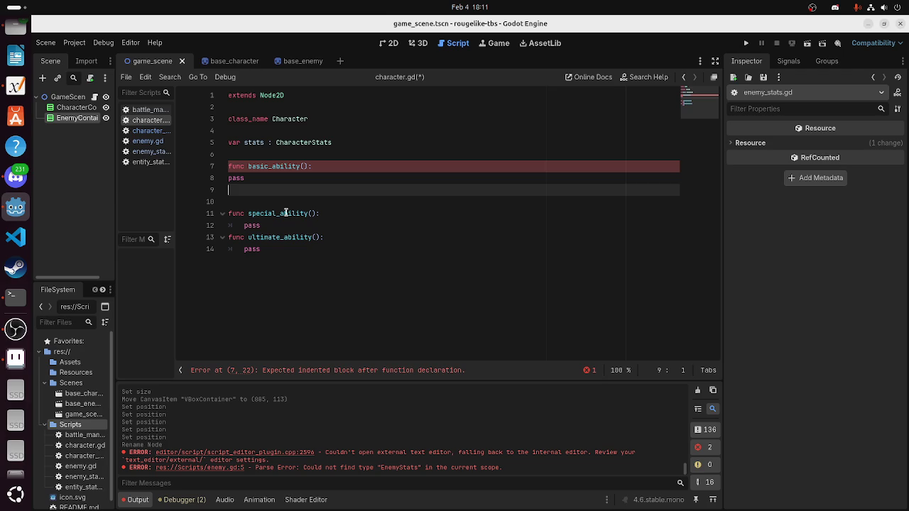
pyautogui.press('BackSpace')
pyautogui.press('Up')
pyautogui.press('Down')
pyautogui.press('Home')
pyautogui.press('Tab')
pyautogui.press('Down')
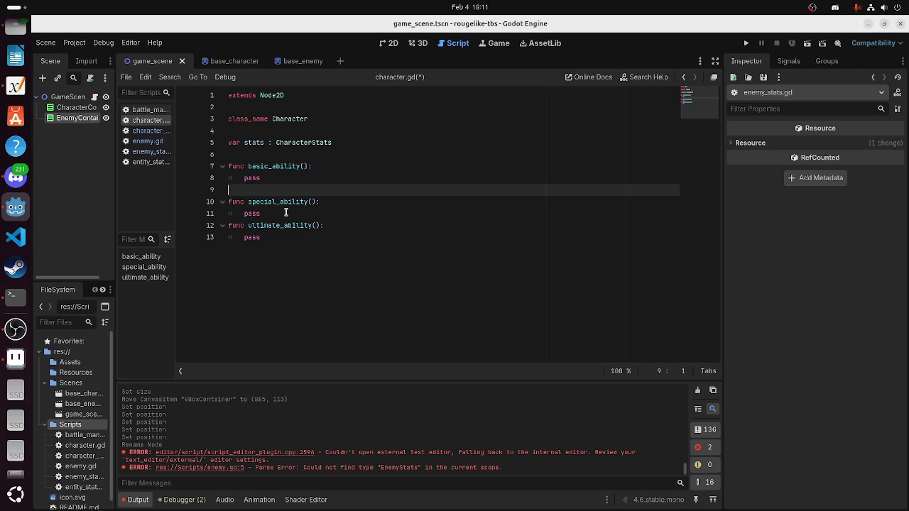
pyautogui.press('BackSpace')
pyautogui.press('Up')
pyautogui.press('Up')
pyautogui.press('Return')
pyautogui.press('Return')
pyautogui.press('Up')
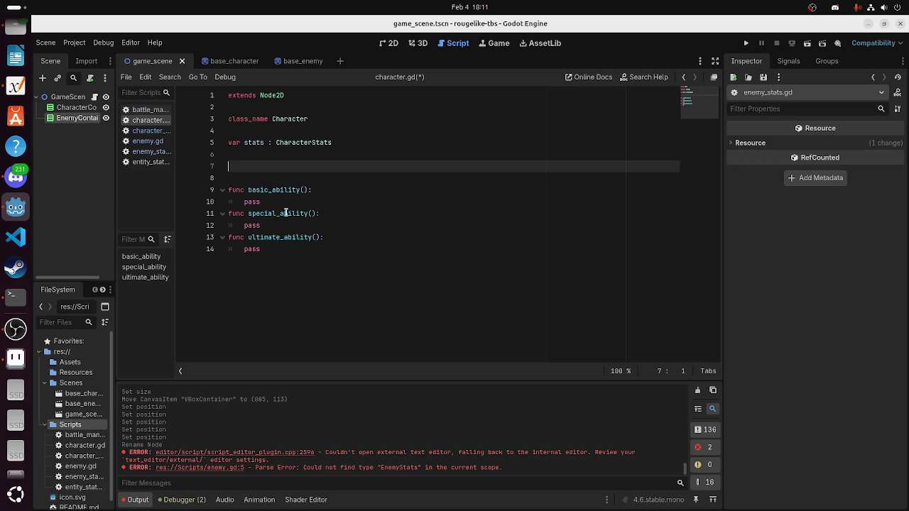
pyautogui.write('ar')
pyautogui.press('BackSpace')
pyautogui.press('BackSpace')
pyautogui.press('BackSpace')
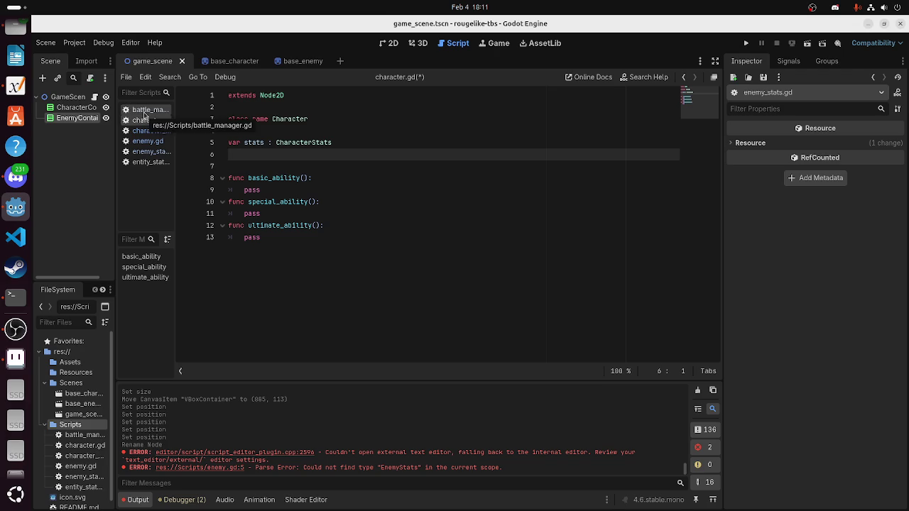
# Switch to the 2D view and start adding a child node to GameScene, then cancel it
pyautogui.click(145, 111)
pyautogui.click(385, 45)
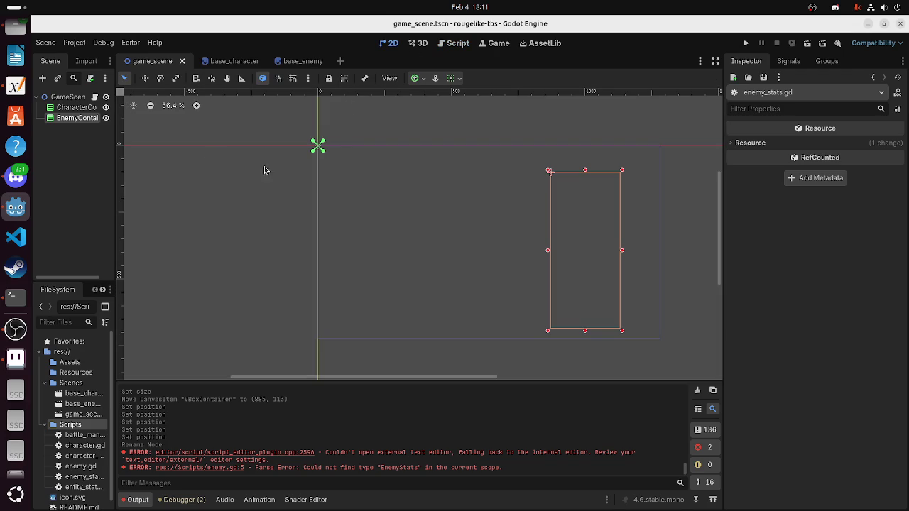
pyautogui.click(67, 97)
pyautogui.rightClick(76, 100)
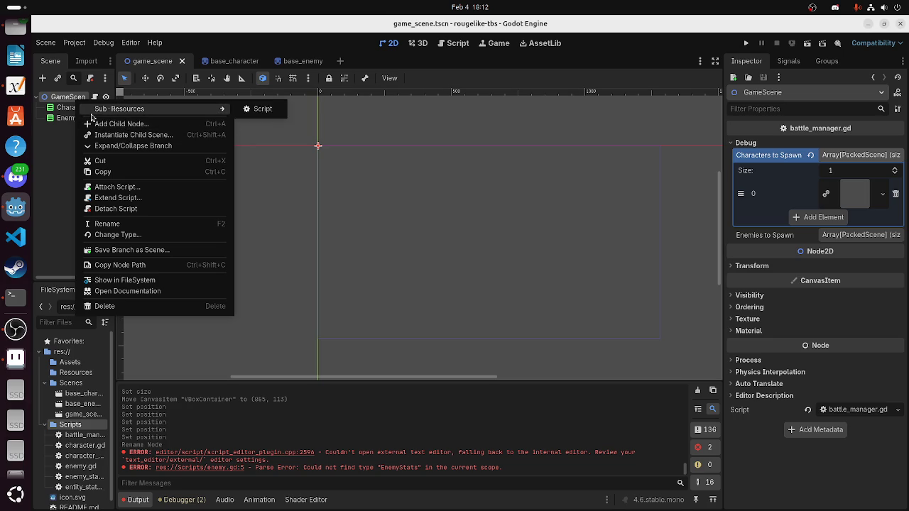
pyautogui.click(125, 123)
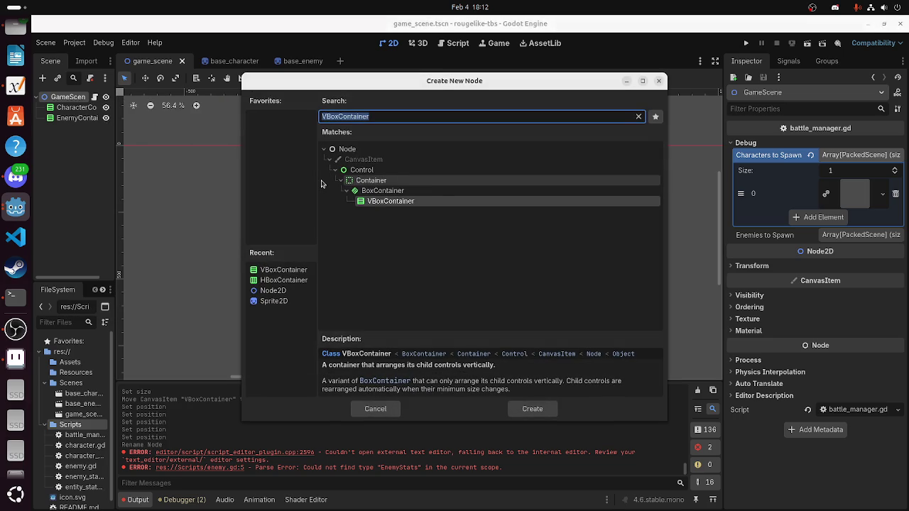
pyautogui.click(395, 414)
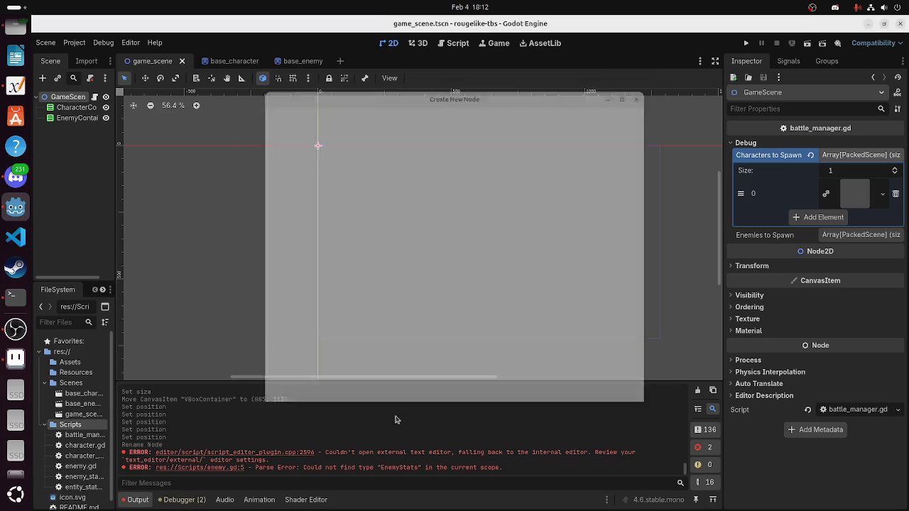
# From the Scenes folder's context menu, create a scene named CharacterActionBox
pyautogui.rightClick(66, 383)
pyautogui.moveTo(142, 342)
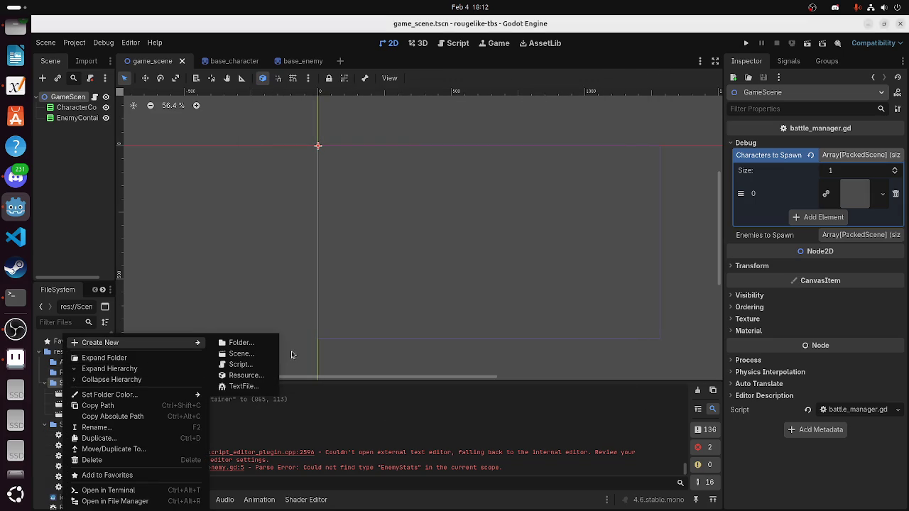
pyautogui.click(243, 354)
pyautogui.write('panel')
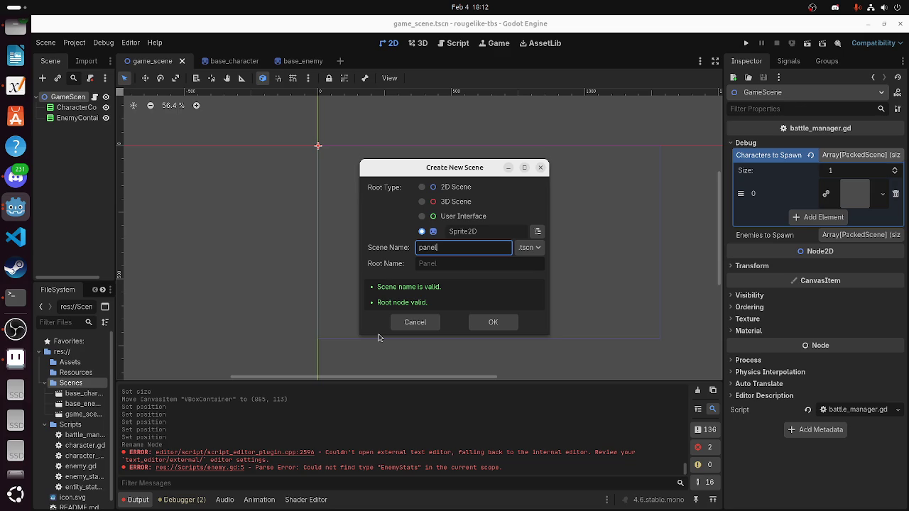
pyautogui.press('BackSpace')
pyautogui.press('BackSpace')
pyautogui.press('BackSpace')
pyautogui.write('Charac')
pyautogui.write('terActionBo')
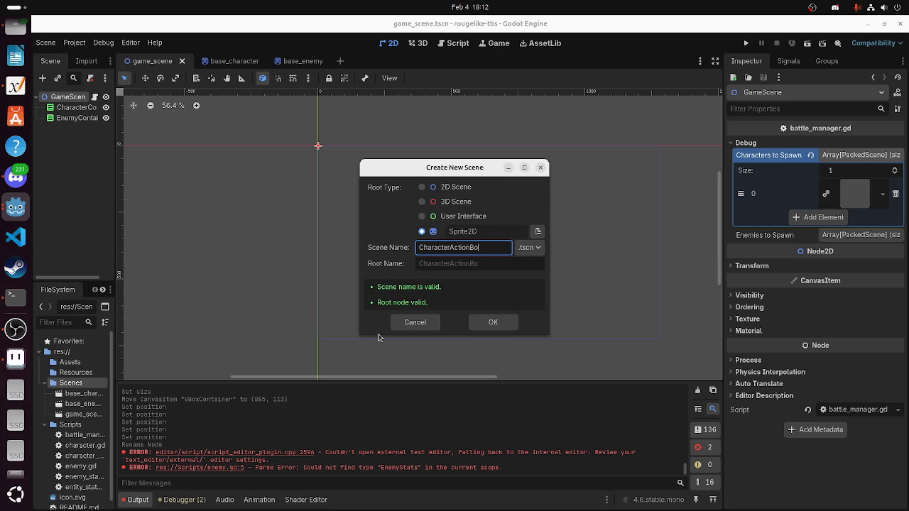
pyautogui.write('x')
pyautogui.press('Return')
pyautogui.rightClick(80, 97)
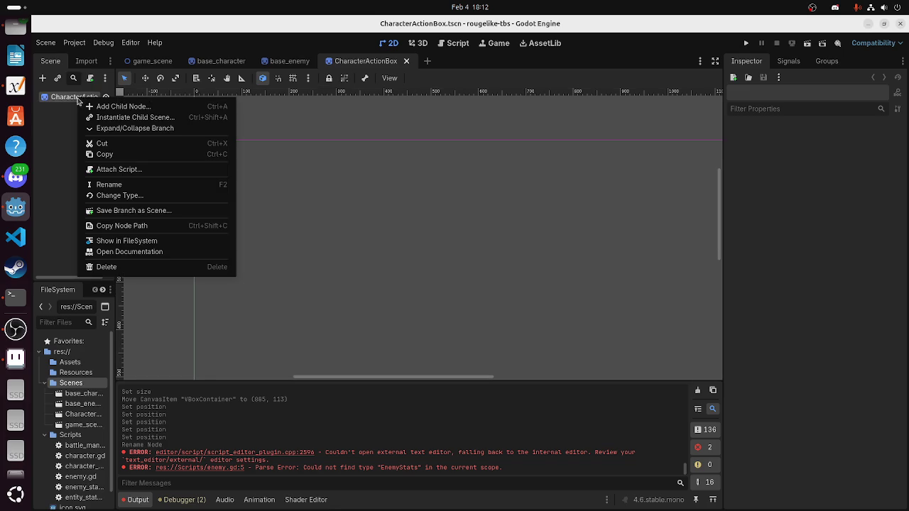
# Add a Panel child node under the root and enlarge it from its corner
pyautogui.click(107, 108)
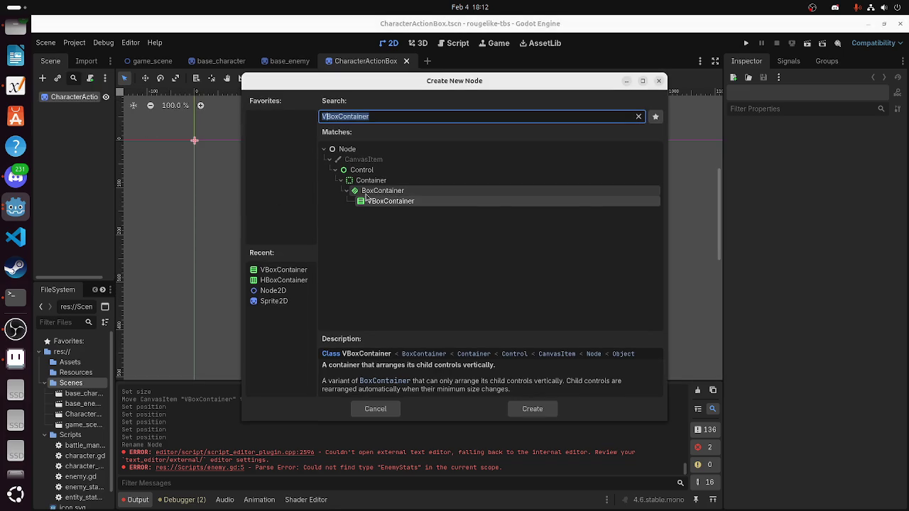
pyautogui.press('BackSpace')
pyautogui.write('panel')
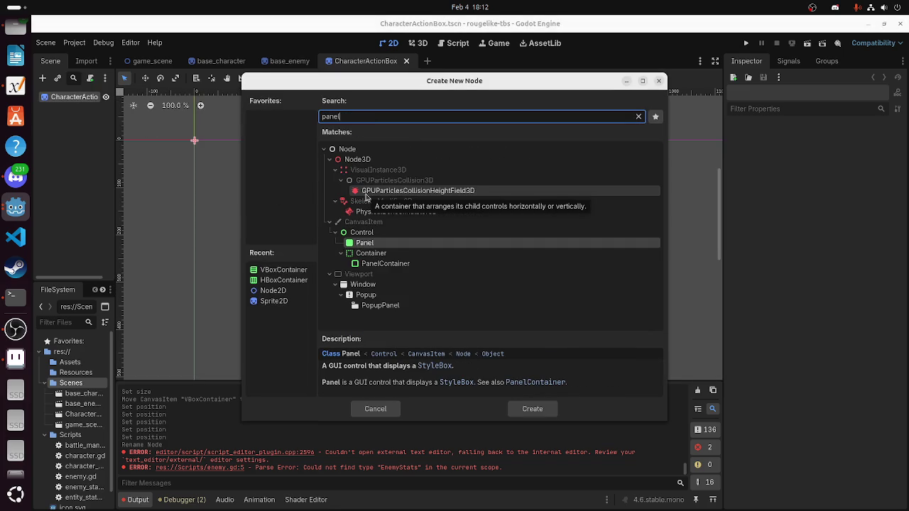
pyautogui.press('Return')
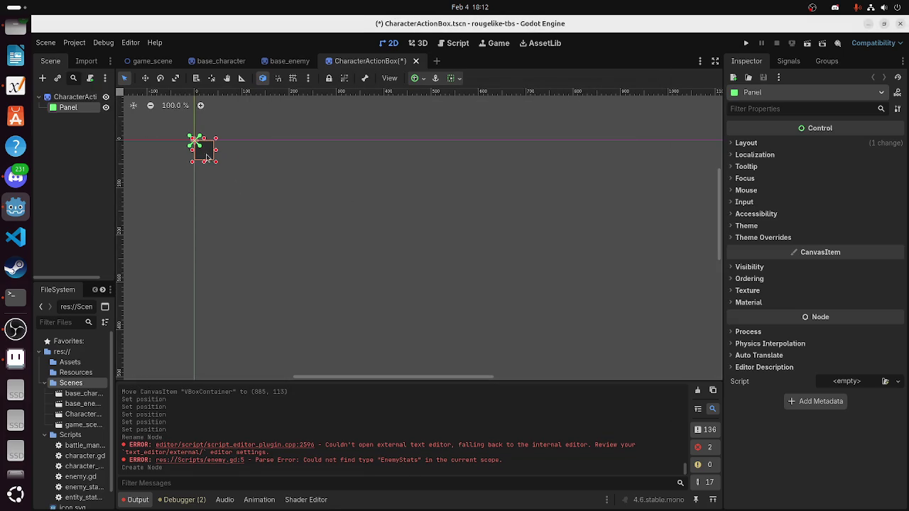
pyautogui.moveTo(209, 157); pyautogui.dragTo(299, 204)
pyautogui.hotkey('ctrl', 'z')
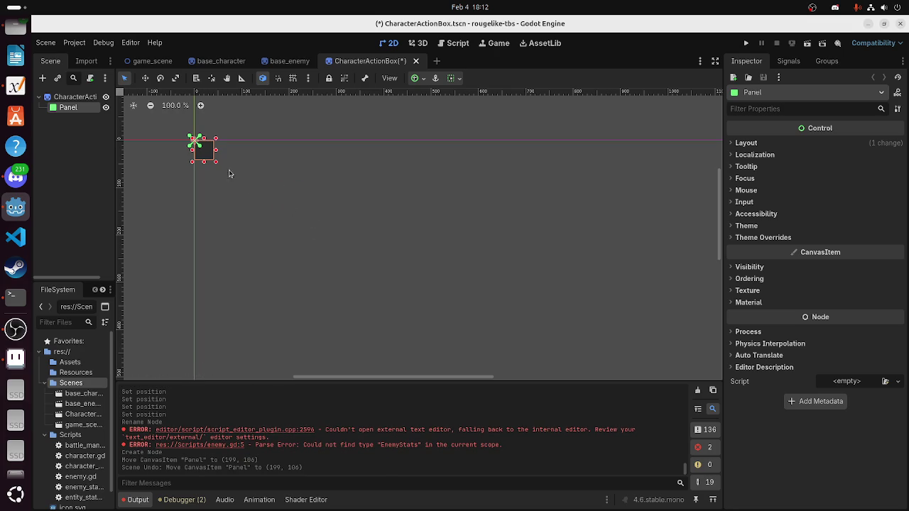
pyautogui.moveTo(218, 167)
pyautogui.mouseDown()
pyautogui.moveTo(402, 264)
pyautogui.moveTo(302, 260)
pyautogui.moveTo(367, 263)
pyautogui.moveTo(471, 343)
pyautogui.moveTo(617, 331)
pyautogui.moveTo(618, 345)
pyautogui.mouseUp()
# Turn on grid snapping and resize the panel to about 329 by 198
pyautogui.scroll(-1, 617, 331)
pyautogui.scroll(-3, 619, 345)
pyautogui.moveTo(419, 377); pyautogui.dragTo(526, 377)
pyautogui.moveTo(714, 223); pyautogui.dragTo(715, 245)
pyautogui.hotkey('shift', 'g')
pyautogui.moveTo(535, 312)
pyautogui.mouseDown()
pyautogui.moveTo(488, 270)
pyautogui.moveTo(449, 271)
pyautogui.moveTo(450, 311)
pyautogui.moveTo(480, 264)
pyautogui.moveTo(489, 272)
pyautogui.mouseUp()
pyautogui.scroll(5, 363, 240)
pyautogui.scroll(2, 428, 219)
pyautogui.scroll(3, 325, 131)
# Change the CharacterActionBox root node's type to Panel
pyautogui.rightClick(67, 108)
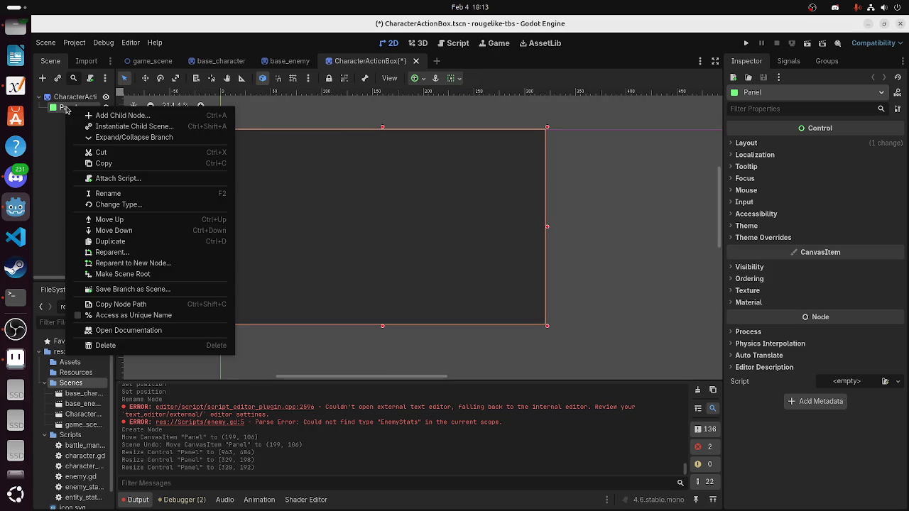
pyautogui.click(117, 115)
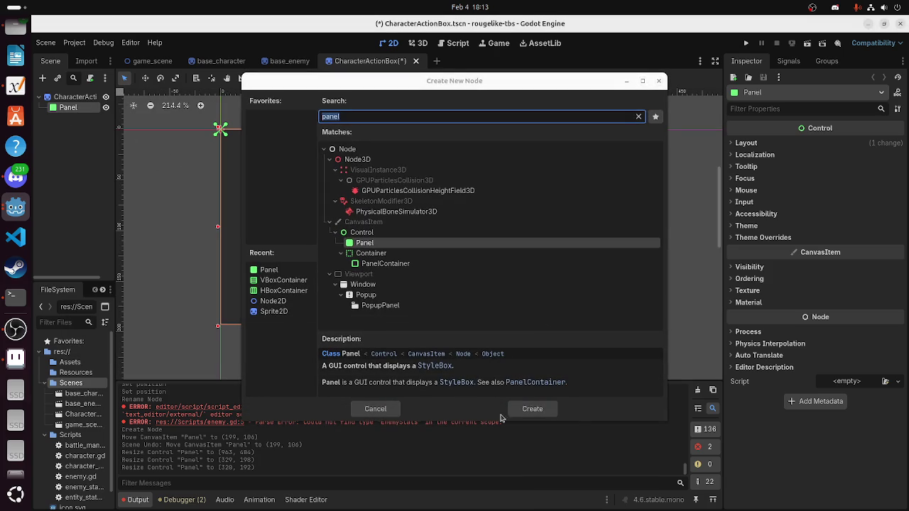
pyautogui.click(364, 407)
pyautogui.click(74, 97)
pyautogui.rightClick(76, 98)
pyautogui.click(116, 195)
pyautogui.write('pa')
pyautogui.press('Return')
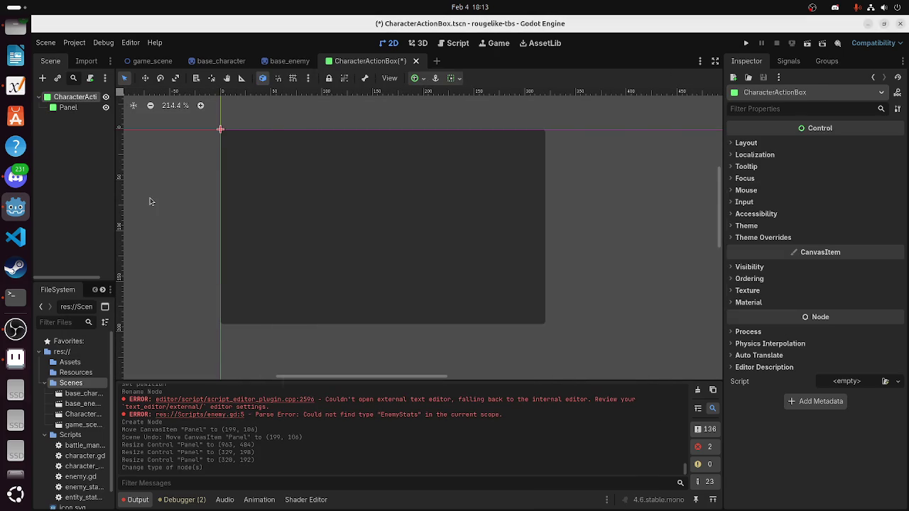
# Delete the extra Panel child node and save the scene
pyautogui.click(70, 108)
pyautogui.rightClick(69, 108)
pyautogui.press('Delete')
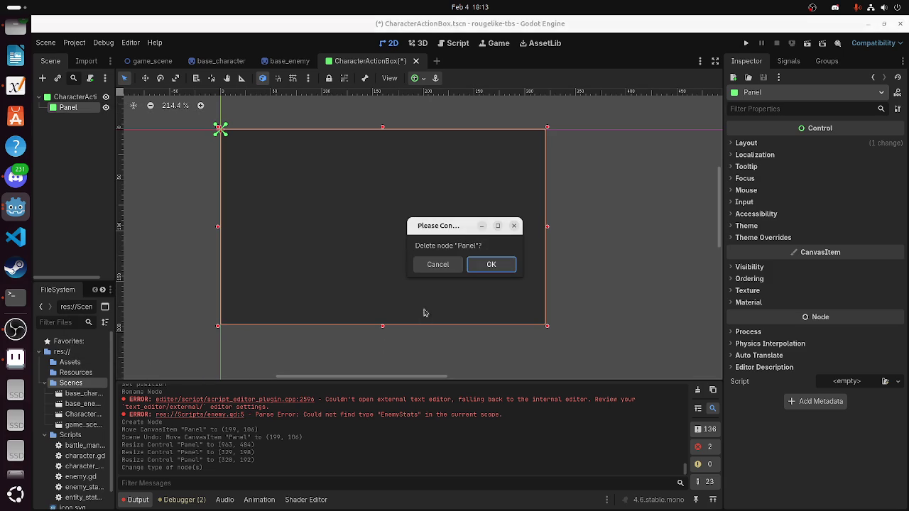
pyautogui.click(480, 267)
pyautogui.click(65, 98)
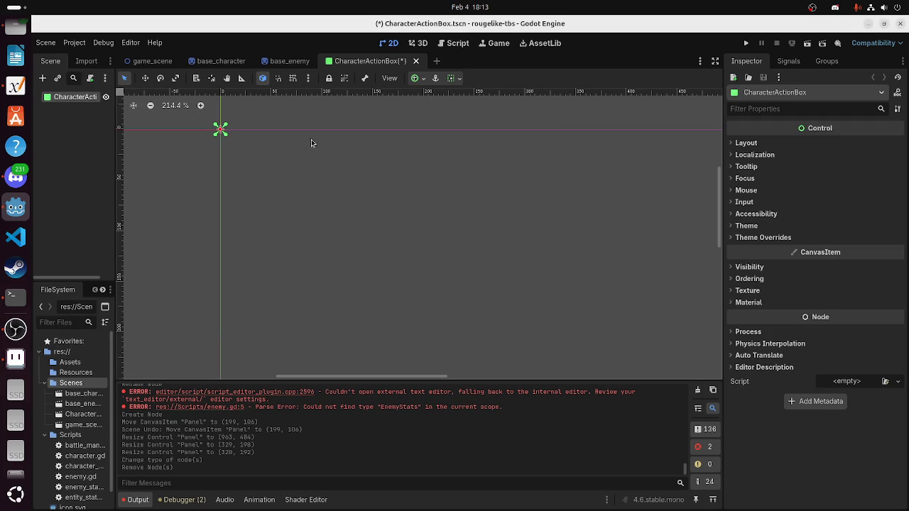
pyautogui.hotkey('ctrl', 's')
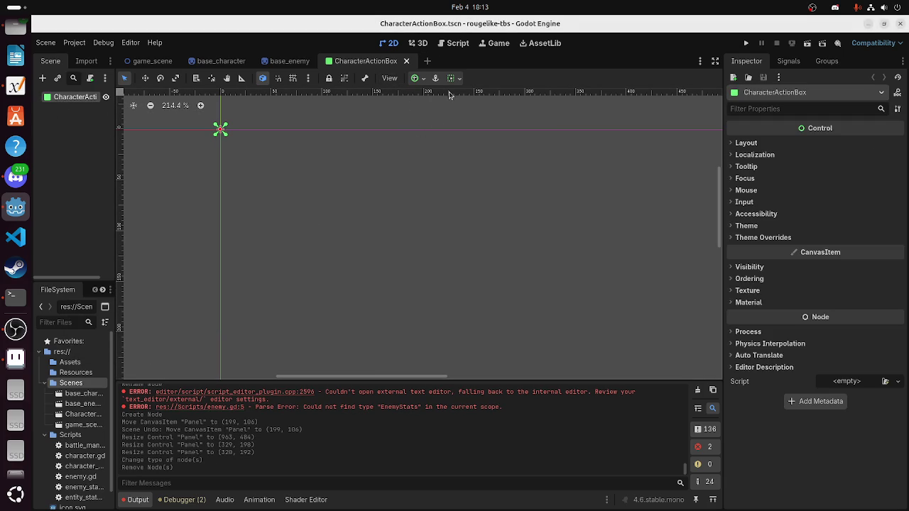
# Turn on the grid and resize the CharacterActionBox root to 320 × 192 px
pyautogui.click(293, 78)
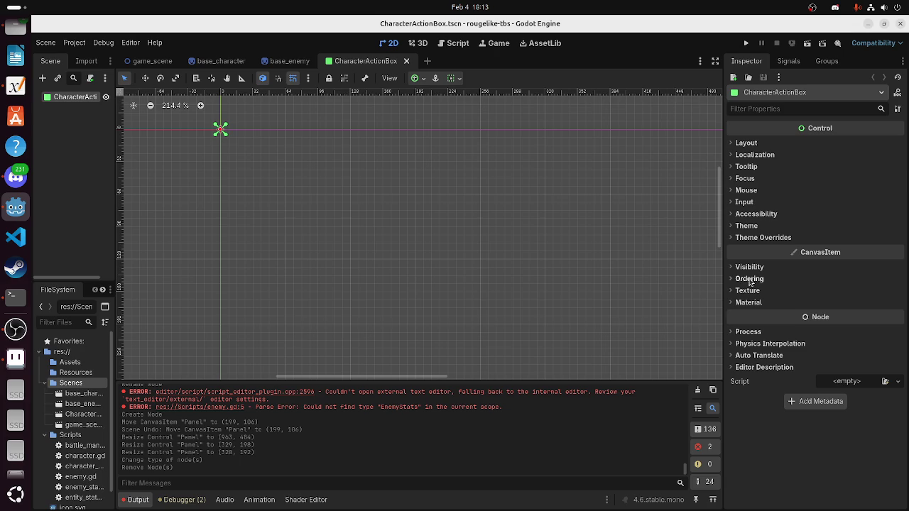
pyautogui.click(746, 144)
pyautogui.click(755, 264)
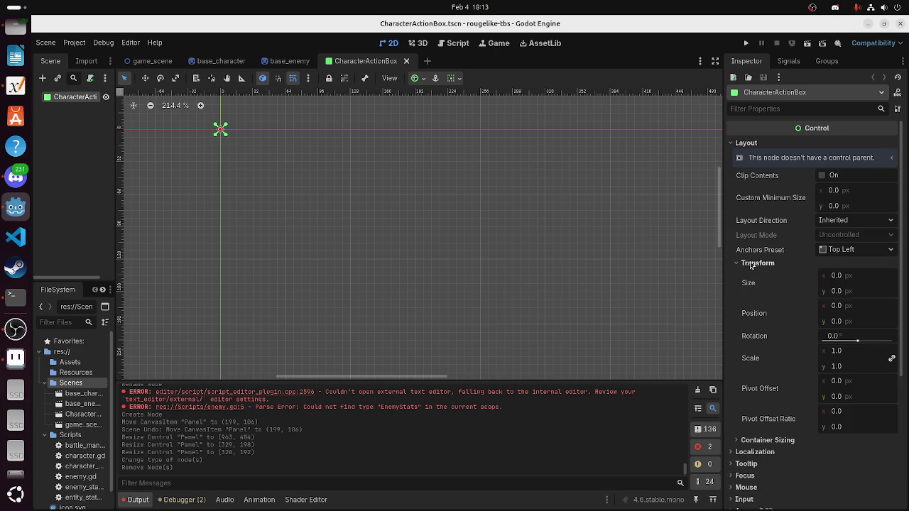
pyautogui.click(836, 276)
pyautogui.write('10')
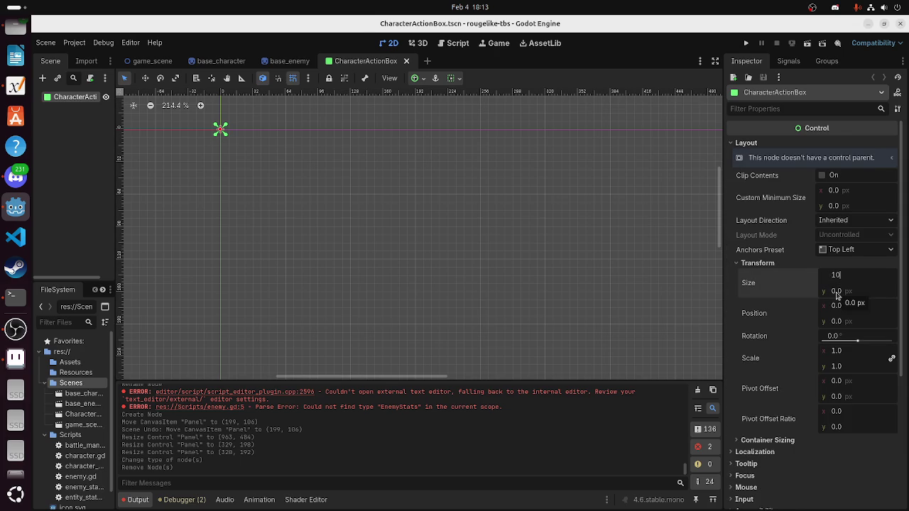
pyautogui.press('Return')
pyautogui.click(836, 291)
pyautogui.write('10')
pyautogui.press('Return')
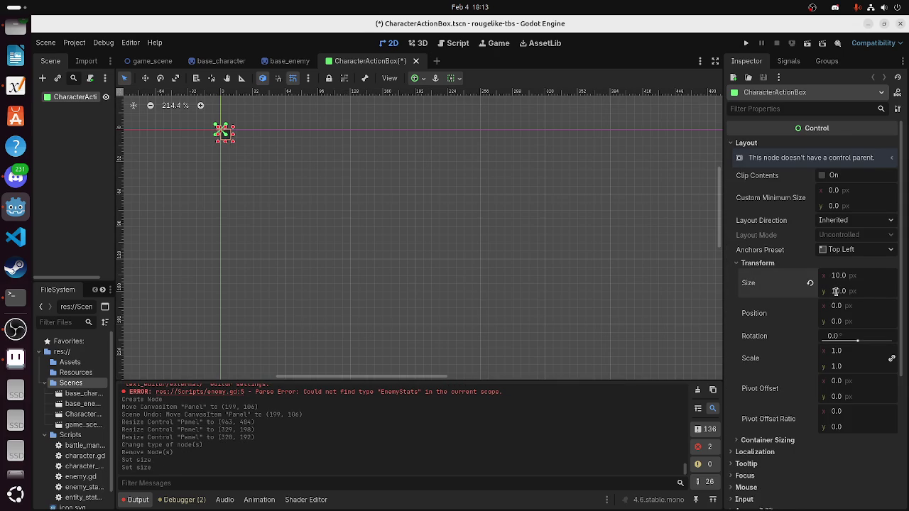
pyautogui.moveTo(233, 143)
pyautogui.mouseDown()
pyautogui.moveTo(491, 316)
pyautogui.moveTo(483, 326)
pyautogui.moveTo(547, 326)
pyautogui.mouseUp()
# Start adding a child node to the root and clear the node-type search
pyautogui.rightClick(79, 100)
pyautogui.click(107, 106)
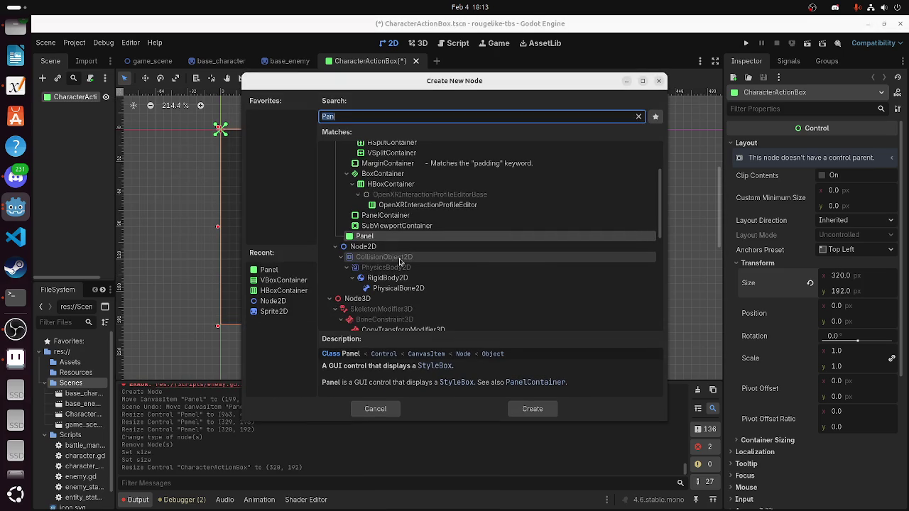
pyautogui.write('bu')
pyautogui.press('BackSpace')
pyautogui.press('BackSpace')
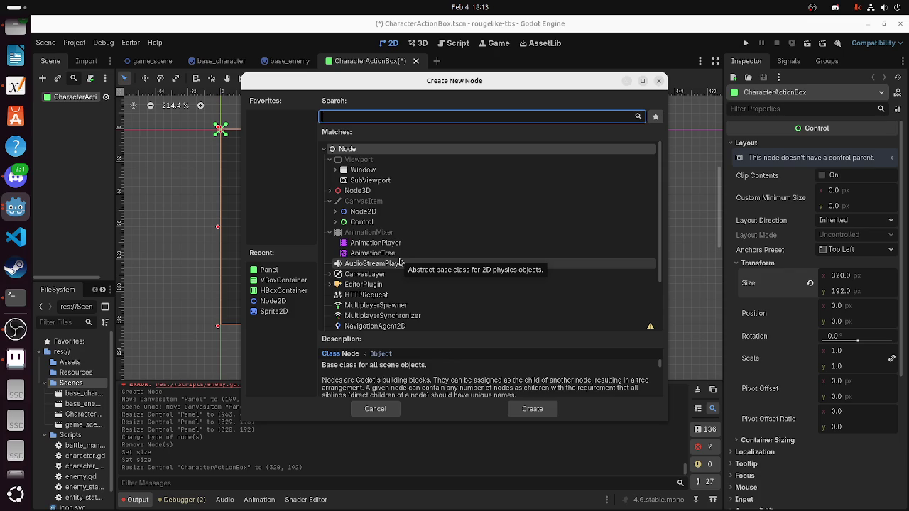
pyautogui.write('cont')
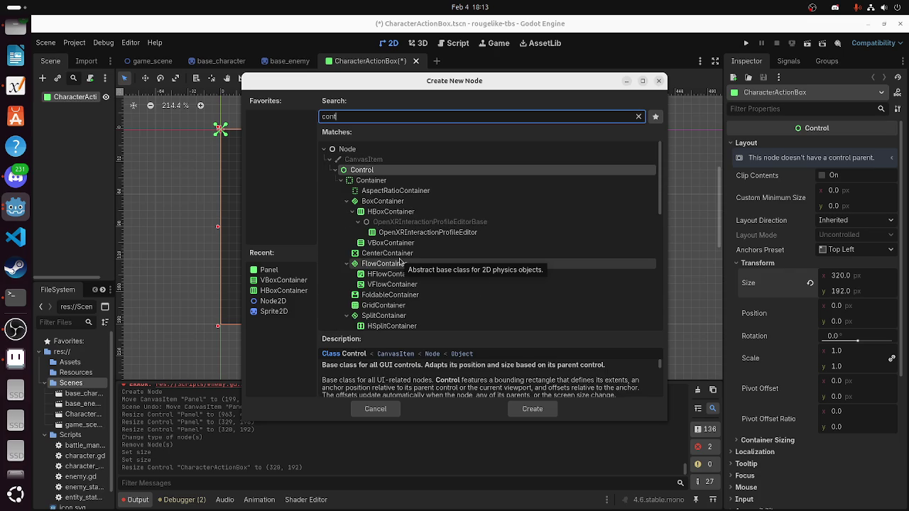
pyautogui.press('BackSpace')
pyautogui.press('BackSpace')
pyautogui.press('BackSpace')
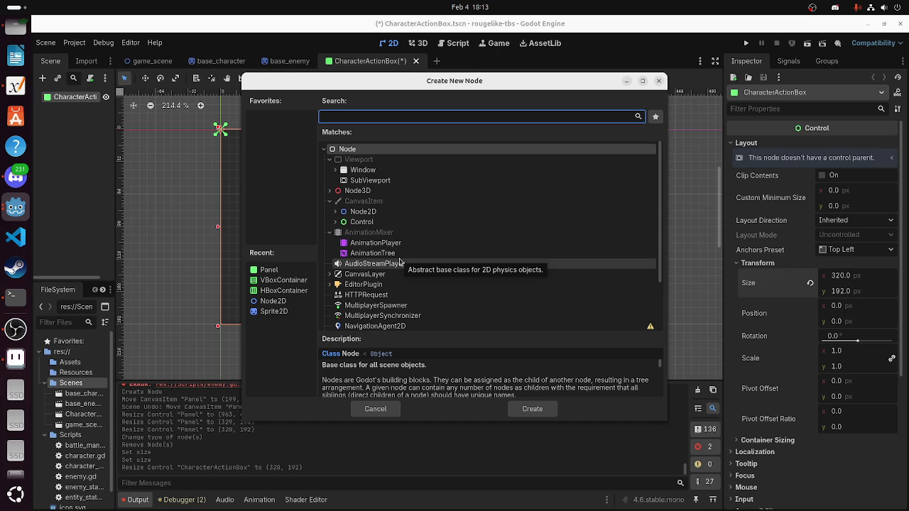
# Create a VBoxContainer under the root and stretch it to fill the 320 × 192 panel
pyautogui.write('vbo')
pyautogui.click(419, 204)
pyautogui.doubleClick(366, 204)
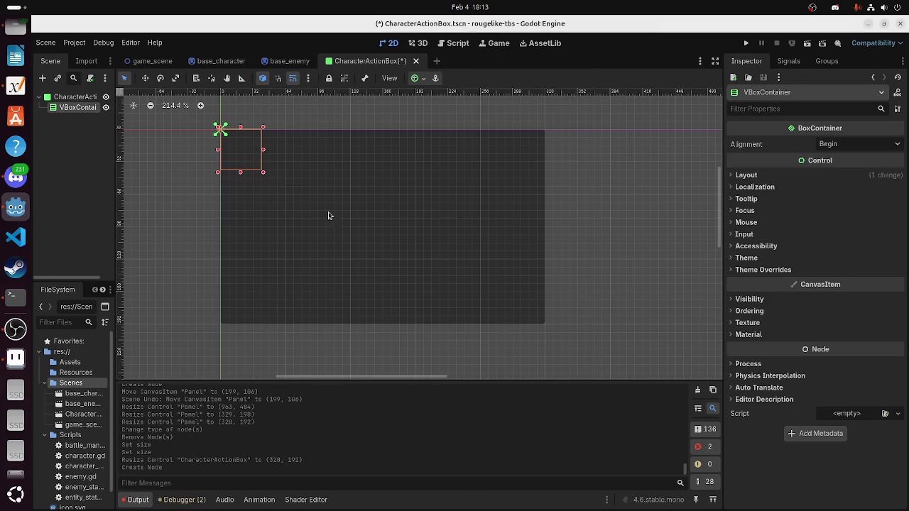
pyautogui.moveTo(270, 176)
pyautogui.mouseDown()
pyautogui.moveTo(454, 310)
pyautogui.moveTo(547, 326)
pyautogui.mouseUp()
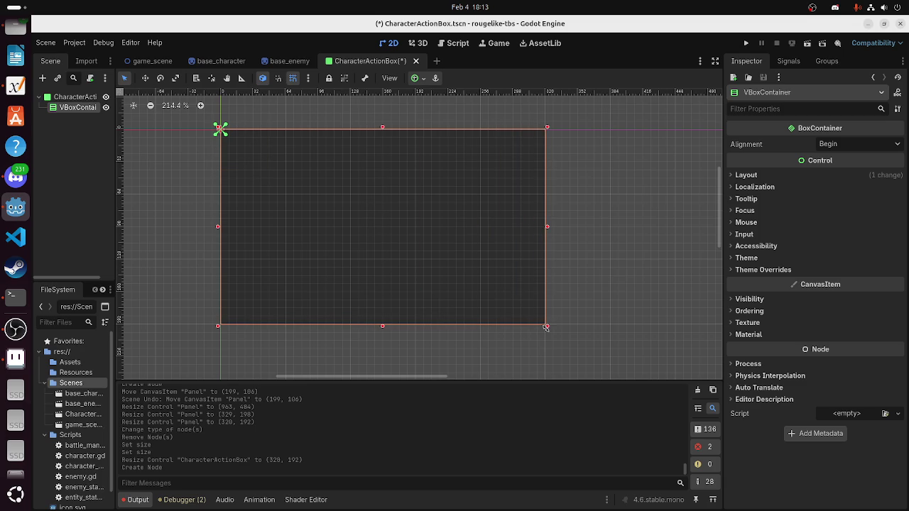
# Add the first Button as a child of the VBoxContainer
pyautogui.rightClick(81, 109)
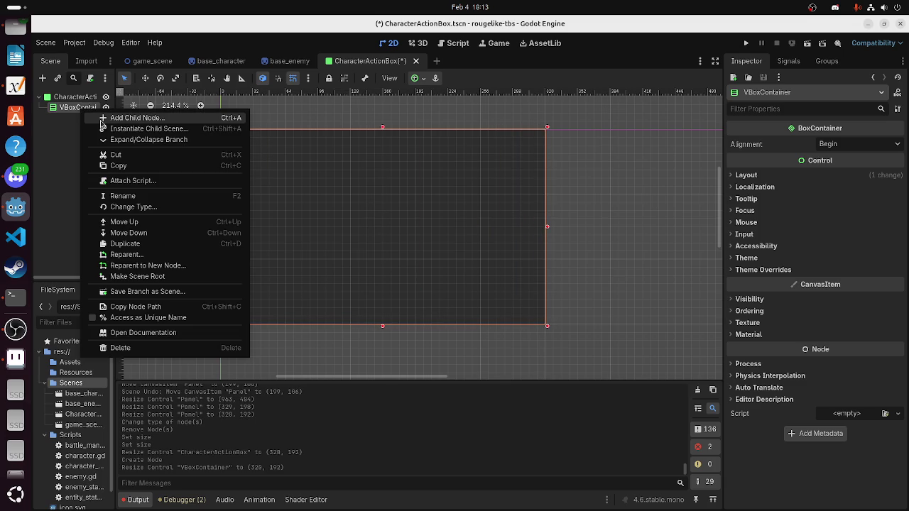
pyautogui.click(125, 118)
pyautogui.write('butto')
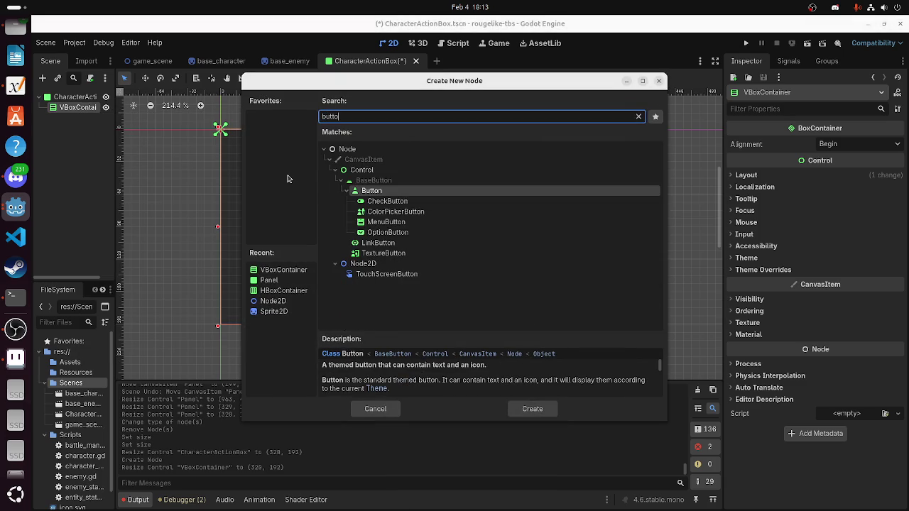
pyautogui.press('Return')
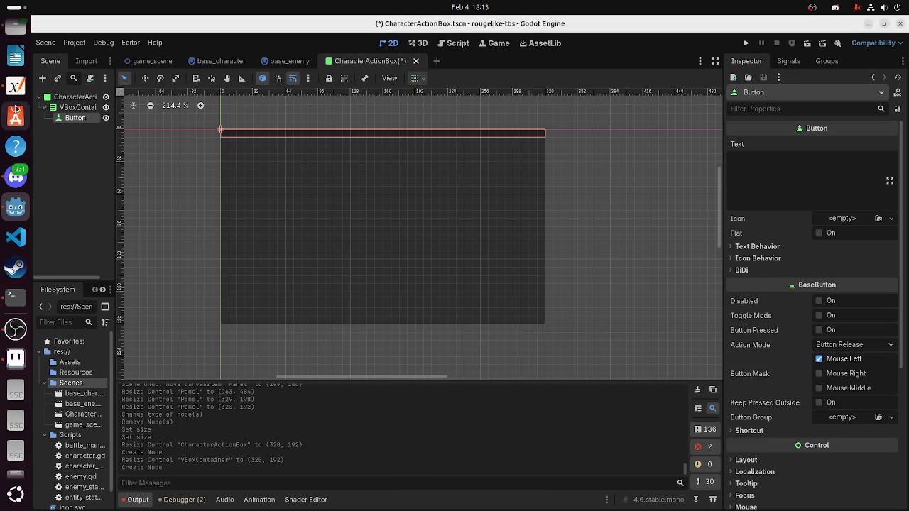
pyautogui.rightClick(77, 119)
pyautogui.press('Escape')
# Add Button2 and Button3 to the VBoxContainer, then reselect the container's theme properties
pyautogui.rightClick(79, 107)
pyautogui.click(124, 117)
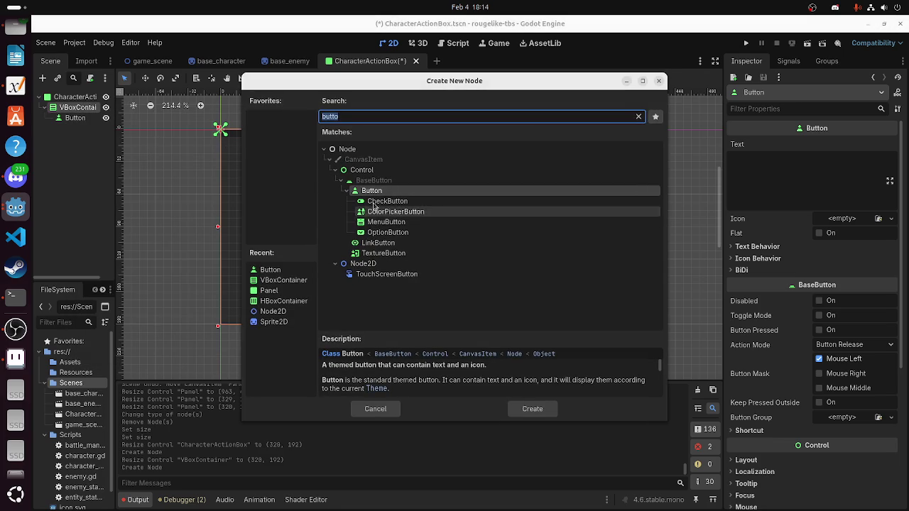
pyautogui.doubleClick(375, 192)
pyautogui.rightClick(80, 108)
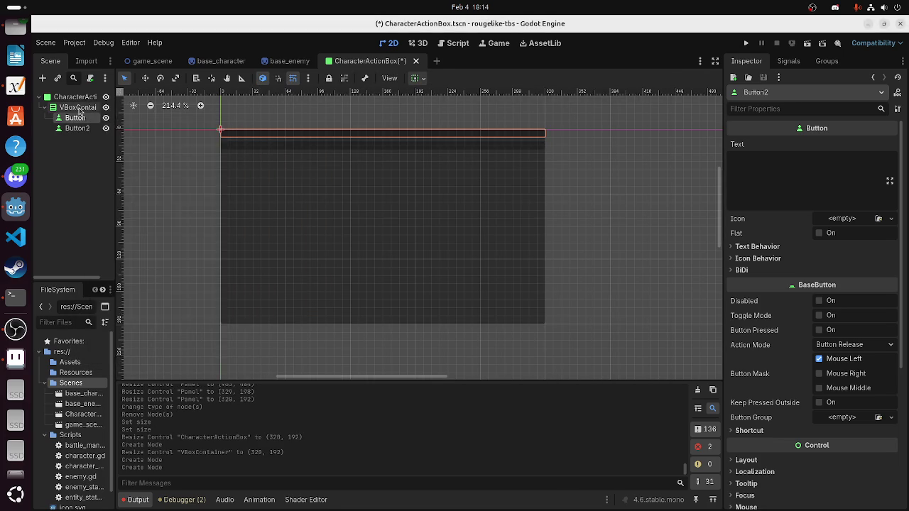
pyautogui.click(99, 118)
pyautogui.doubleClick(376, 191)
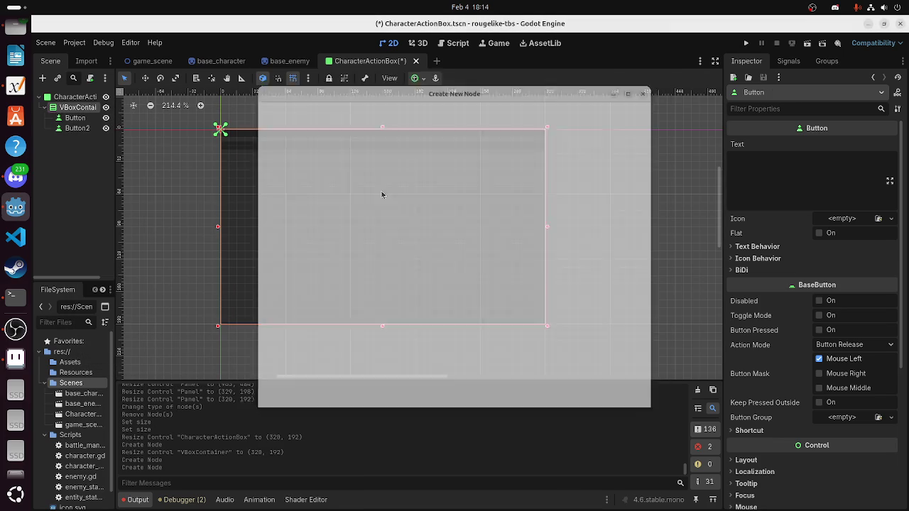
pyautogui.click(526, 270)
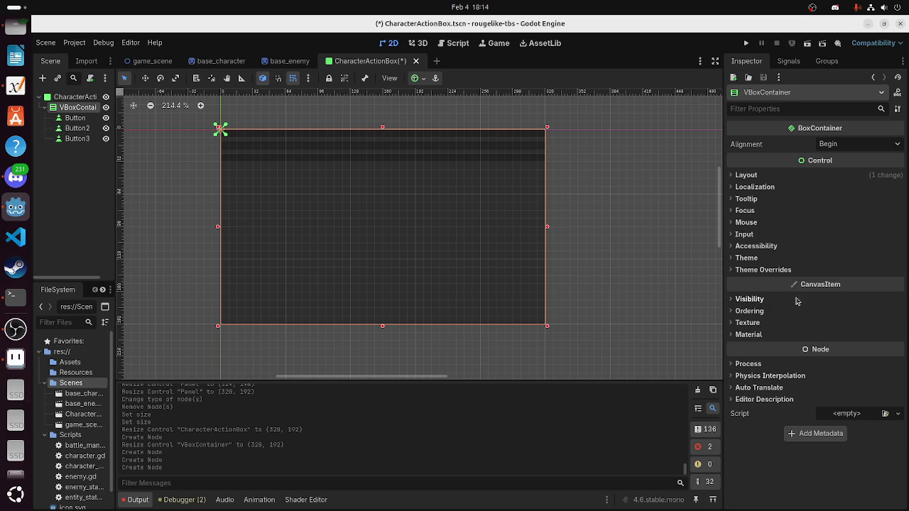
pyautogui.click(763, 259)
# Browse the VBoxContainer's theme constants, accessibility, input, focus and mouse properties
pyautogui.click(763, 298)
pyautogui.click(757, 308)
pyautogui.click(757, 308)
pyautogui.click(745, 246)
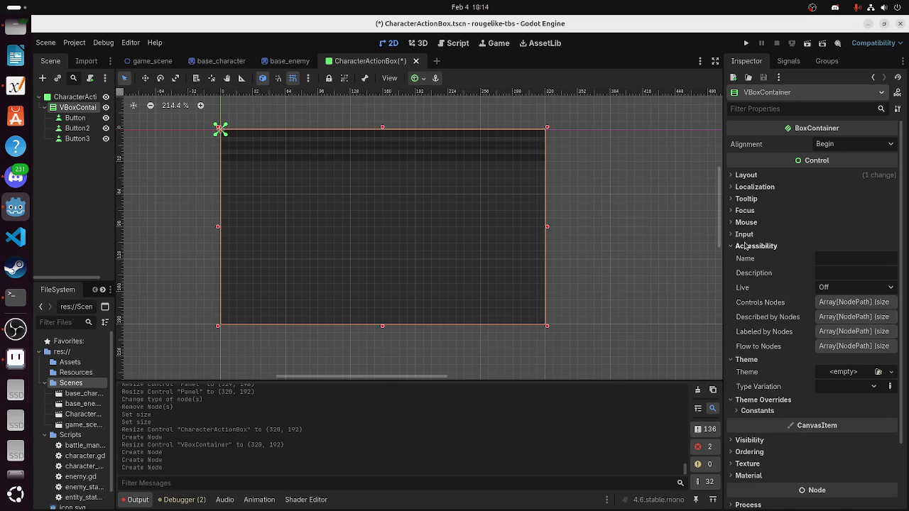
pyautogui.click(745, 246)
pyautogui.click(744, 234)
pyautogui.click(746, 222)
pyautogui.click(746, 223)
pyautogui.click(744, 211)
pyautogui.click(744, 211)
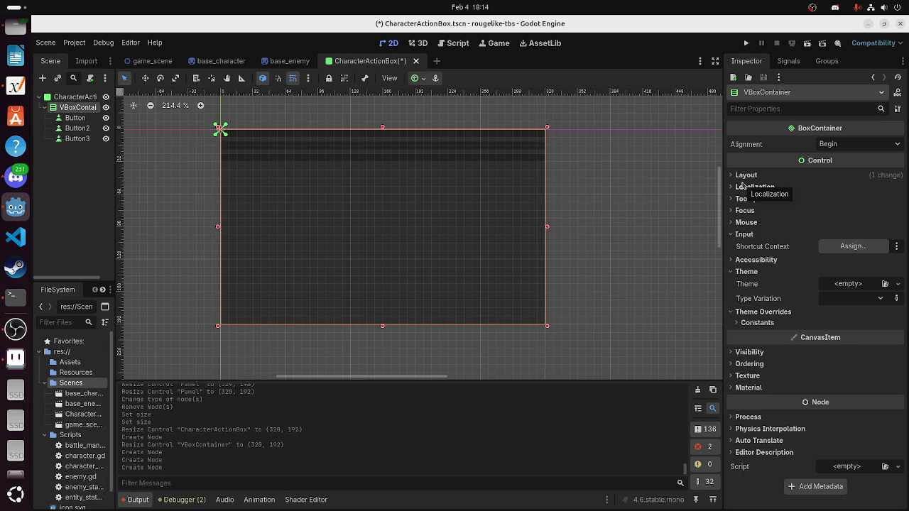
# Keep the VBoxContainer's alignment at Begin and bring up the anchor presets list
pyautogui.click(828, 145)
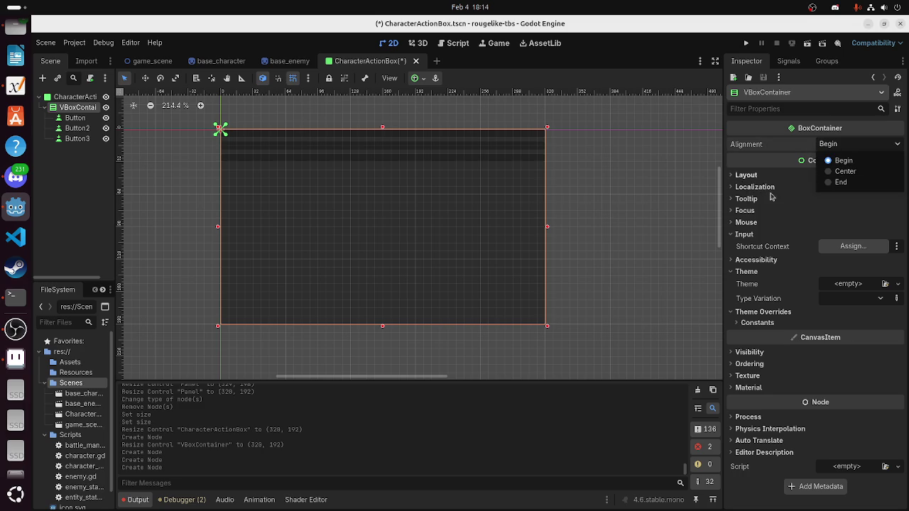
pyautogui.click(71, 112)
pyautogui.rightClick(71, 113)
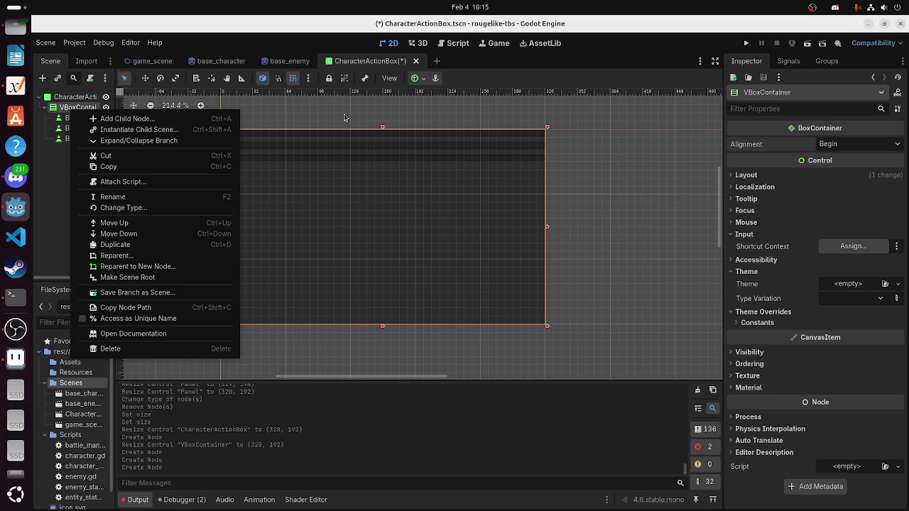
pyautogui.click(423, 79)
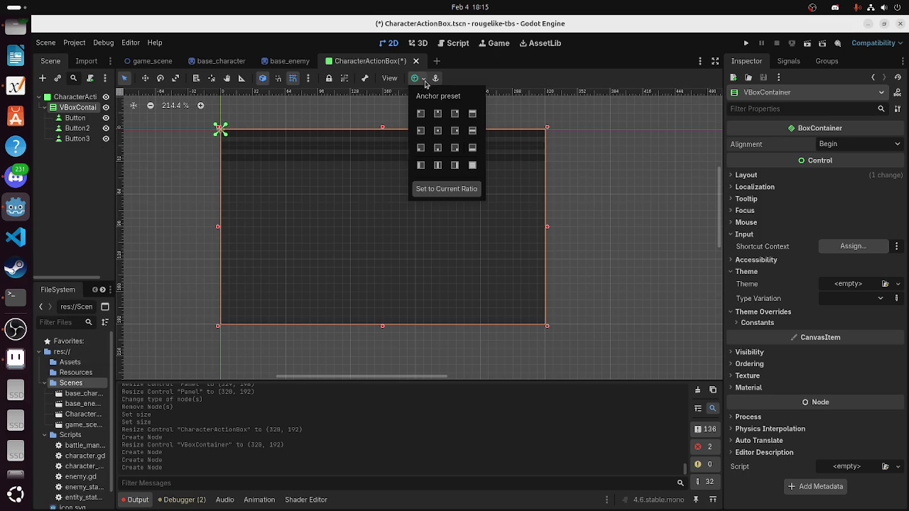
# Anchor the VBoxContainer with the Full Rect preset and review its accessibility and layout settings
pyautogui.click(472, 165)
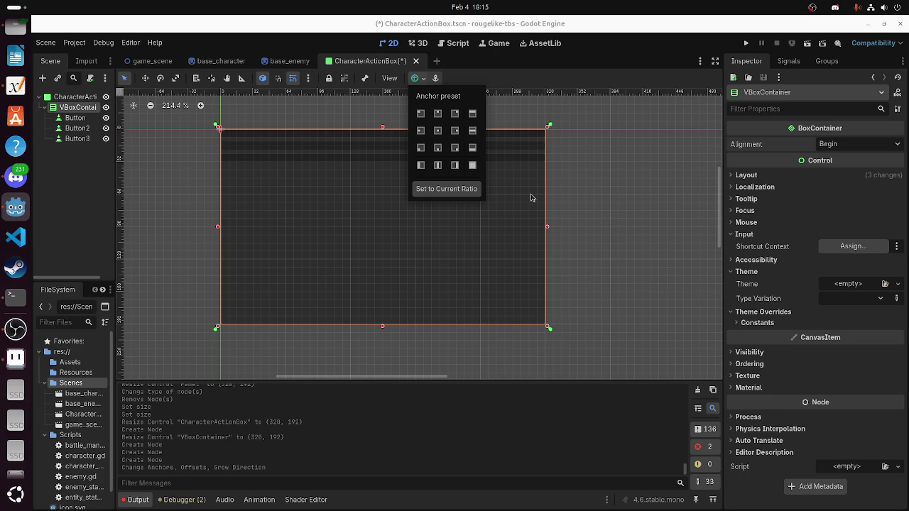
pyautogui.click(71, 150)
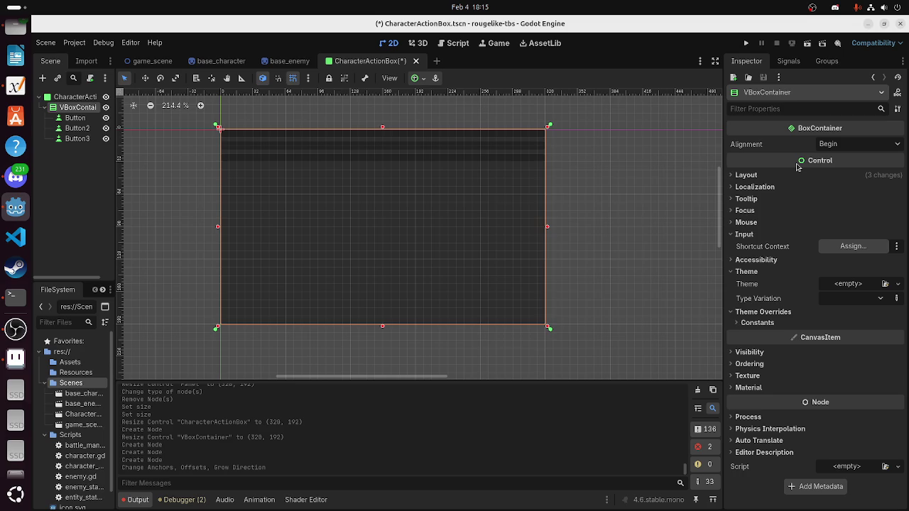
pyautogui.moveTo(821, 339)
pyautogui.click(747, 260)
pyautogui.click(746, 259)
pyautogui.click(745, 176)
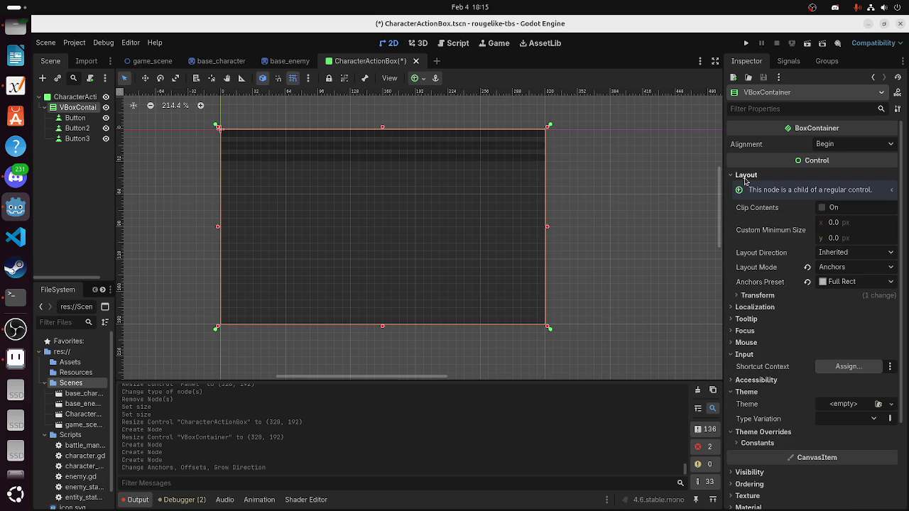
pyautogui.click(746, 176)
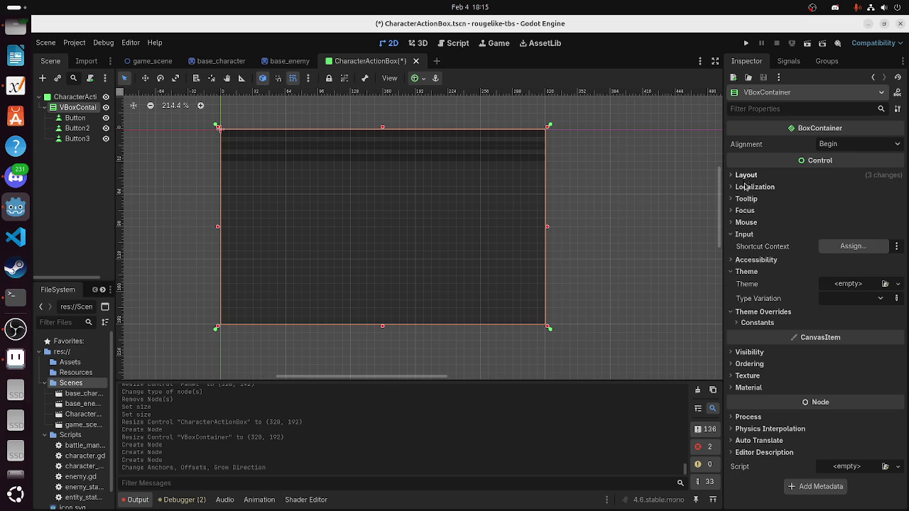
# Look over the accessibility, theme override and constant sections, then collapse them
pyautogui.click(746, 260)
pyautogui.click(746, 260)
pyautogui.click(757, 321)
pyautogui.click(757, 321)
pyautogui.click(753, 311)
pyautogui.click(745, 272)
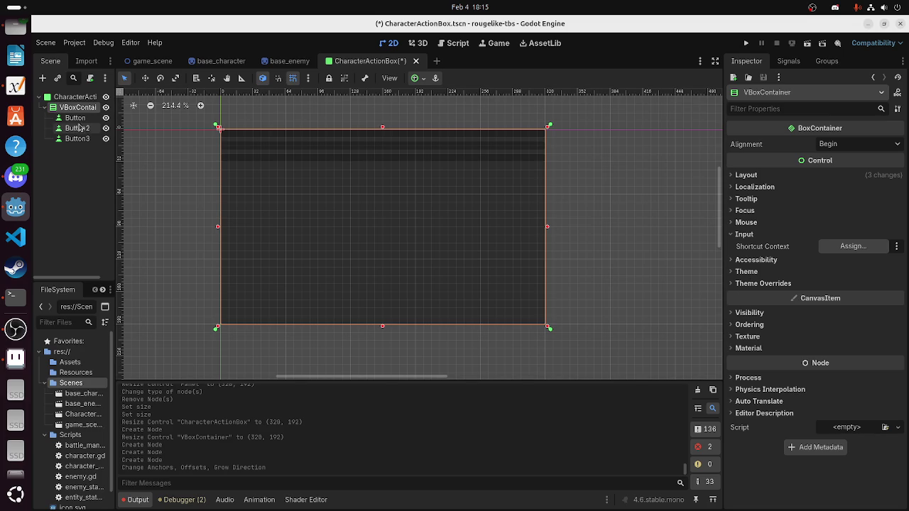
# Select the first Button and inspect its theme overrides, theme and accessibility sections
pyautogui.click(75, 119)
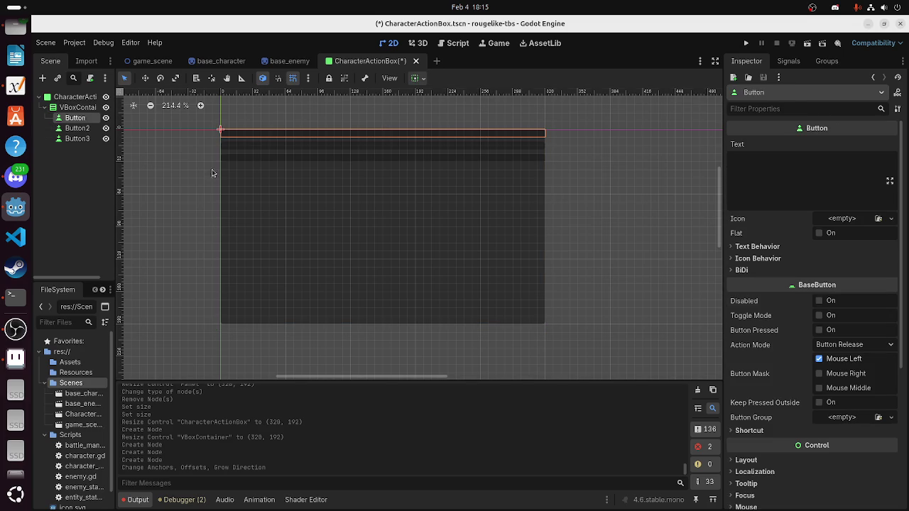
pyautogui.scroll(-5, 818, 315)
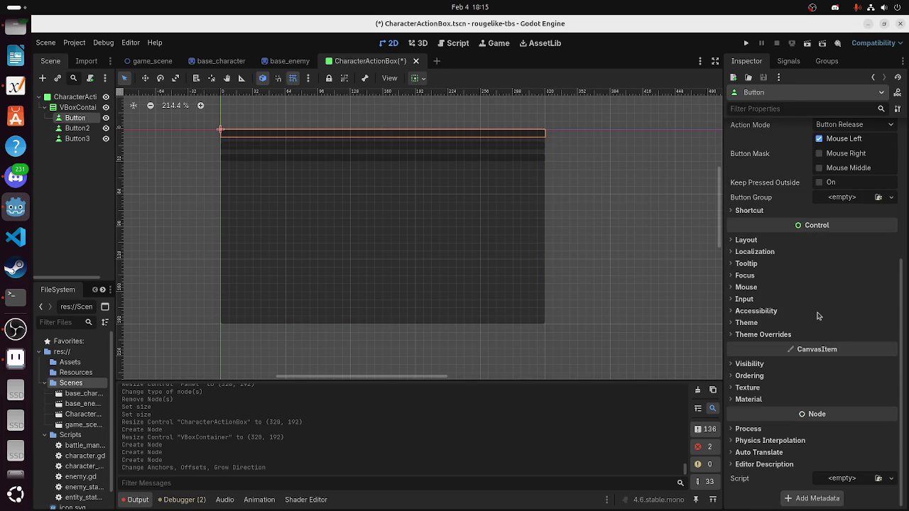
pyautogui.click(790, 334)
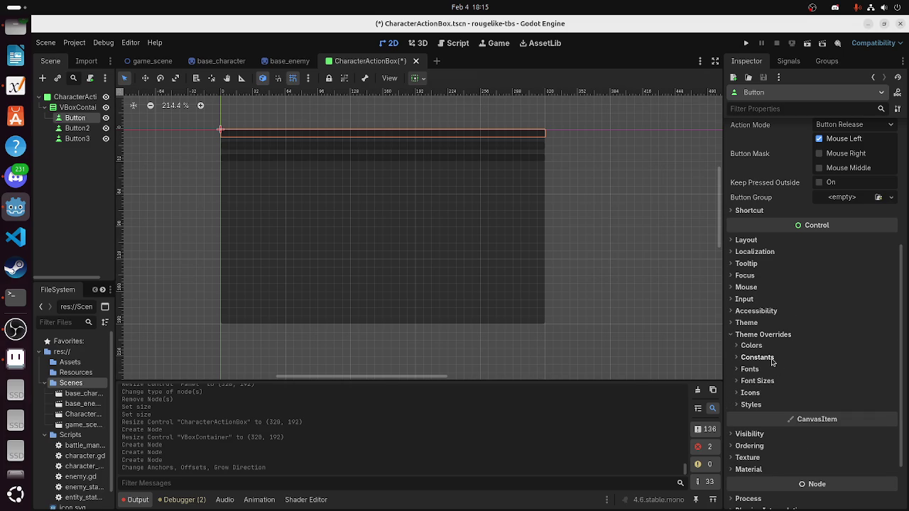
pyautogui.click(773, 361)
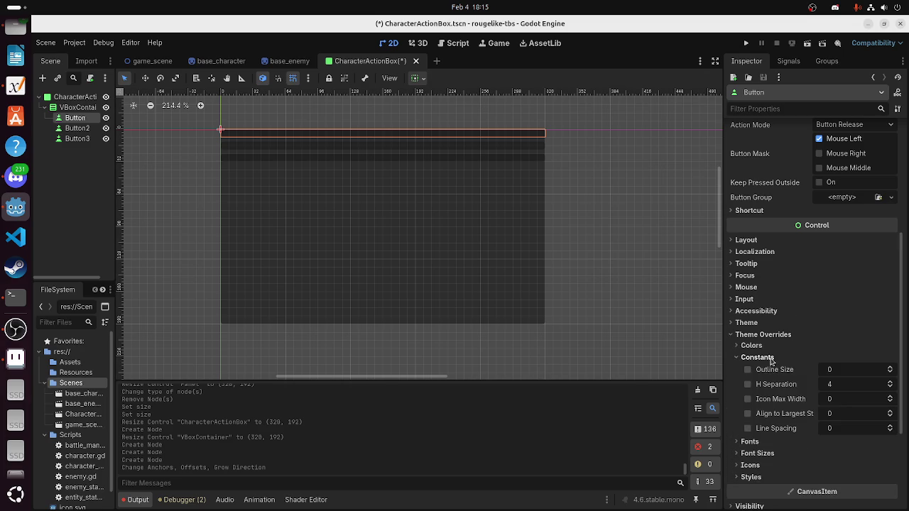
pyautogui.click(773, 361)
pyautogui.click(761, 326)
pyautogui.click(761, 324)
pyautogui.click(757, 311)
pyautogui.click(757, 311)
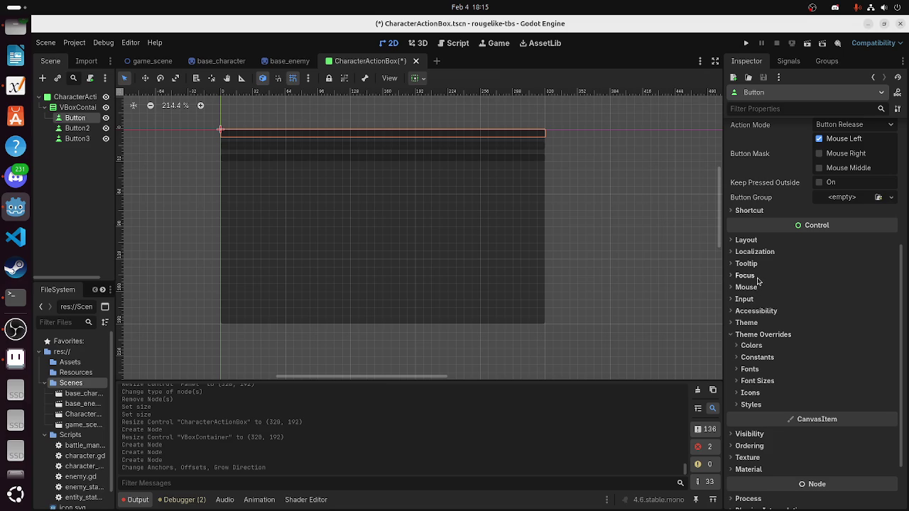
# Look over the first Button's constant and colour overrides
pyautogui.scroll(-2, 760, 307)
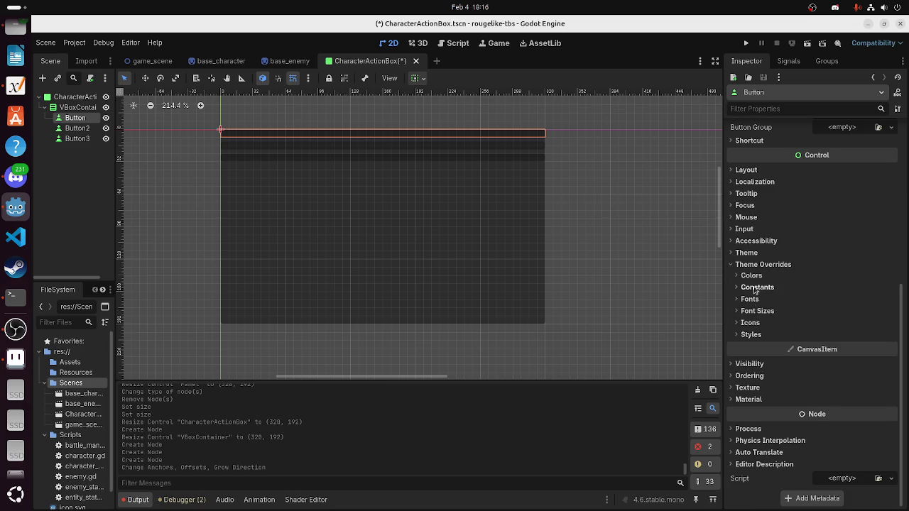
pyautogui.click(756, 288)
pyautogui.click(757, 287)
pyautogui.click(753, 276)
pyautogui.click(753, 276)
pyautogui.scroll(10, 754, 279)
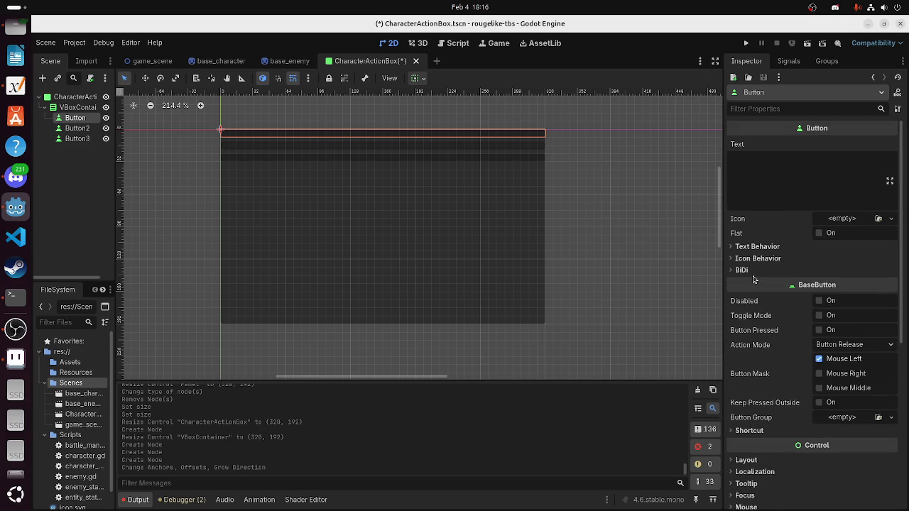
pyautogui.scroll(-5, 754, 279)
# Keep the first Button's vertical sizing at Fill and enable vertical Expand
pyautogui.click(747, 316)
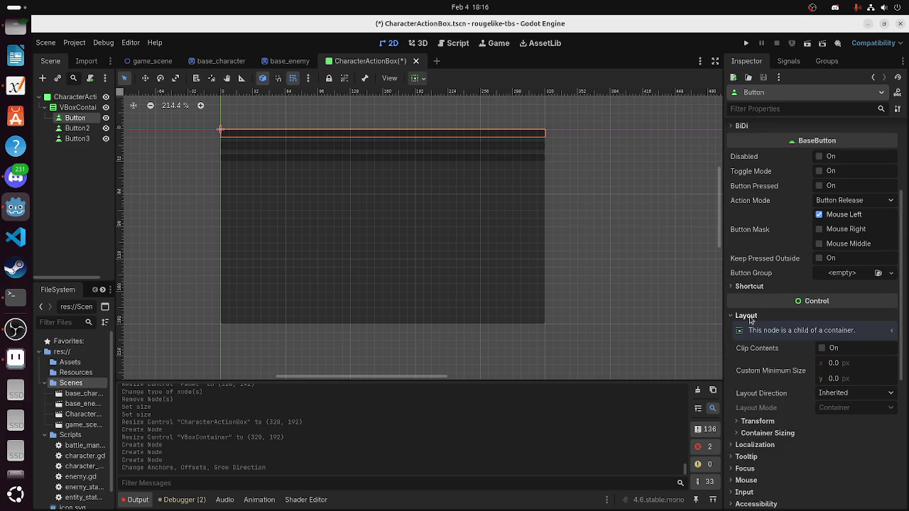
pyautogui.scroll(-2, 764, 370)
pyautogui.click(767, 384)
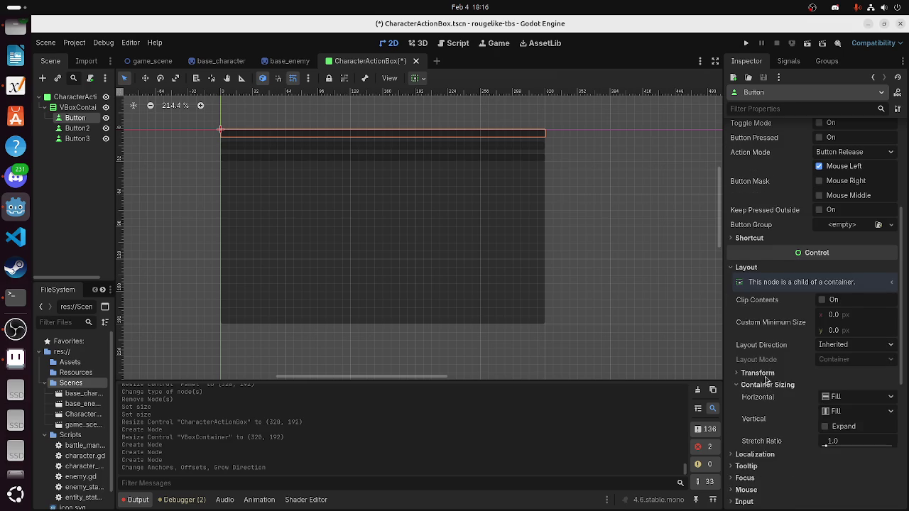
pyautogui.scroll(-4, 767, 384)
pyautogui.click(838, 315)
pyautogui.click(842, 318)
pyautogui.click(842, 318)
pyautogui.click(845, 333)
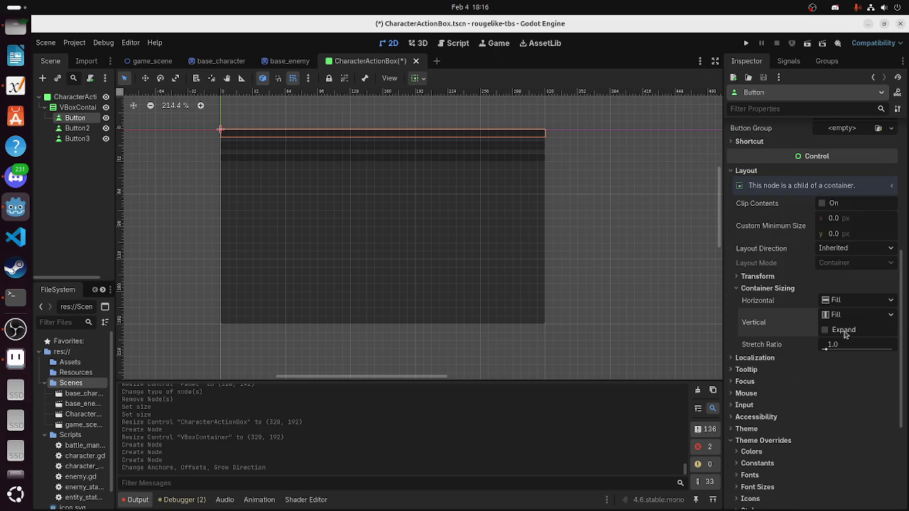
pyautogui.click(824, 330)
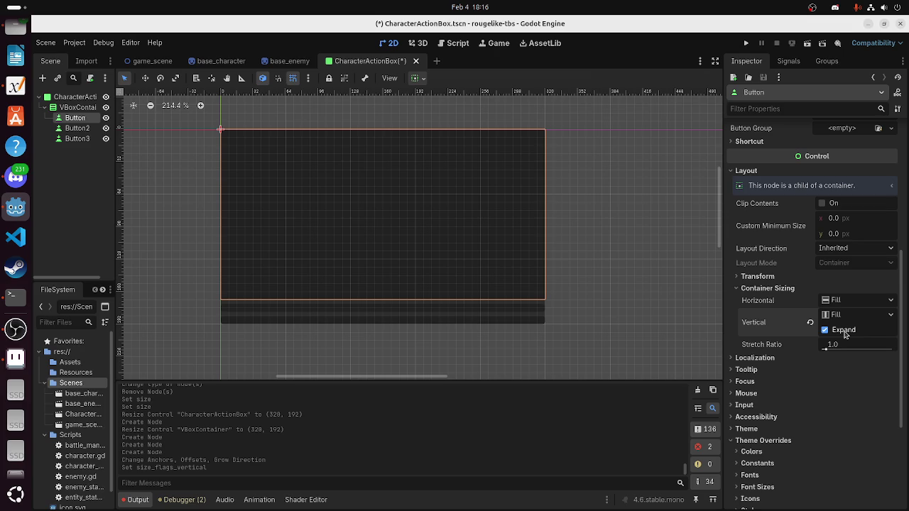
# Enable vertical Expand in Button2's container sizing
pyautogui.click(77, 128)
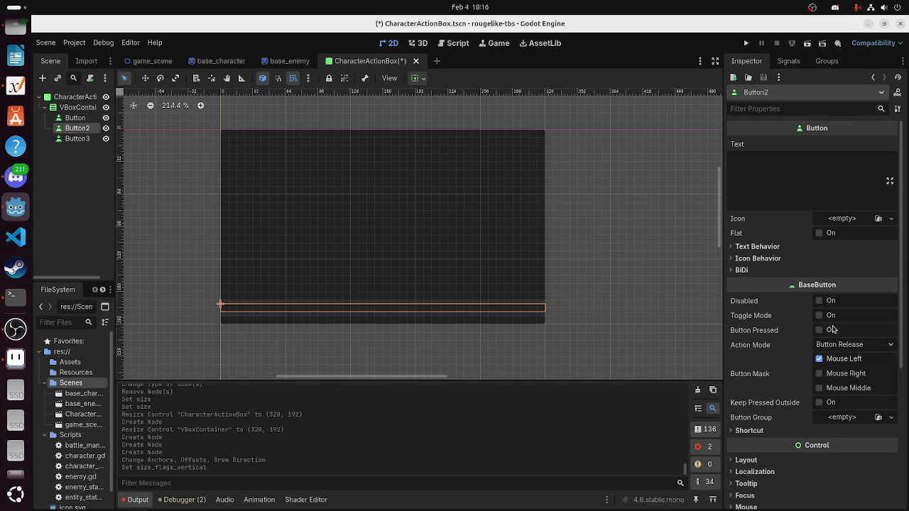
pyautogui.scroll(-5, 833, 330)
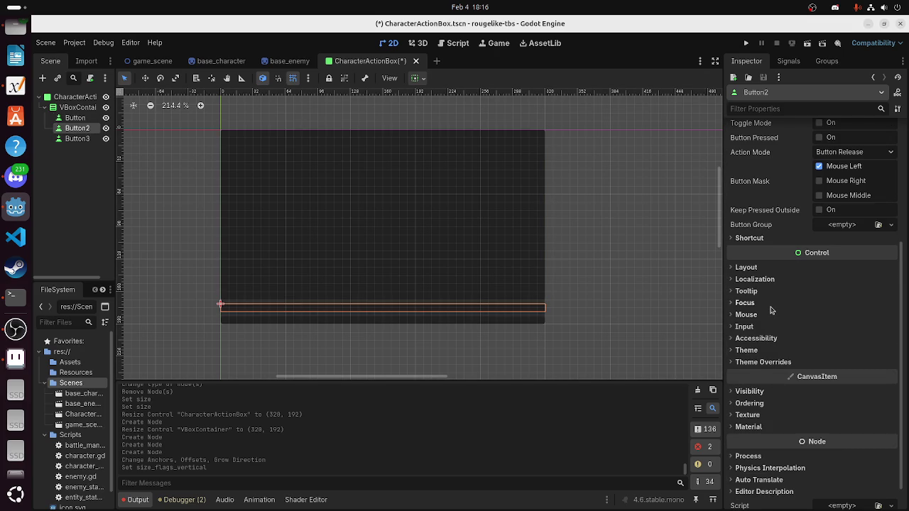
pyautogui.click(763, 270)
pyautogui.click(764, 270)
pyautogui.click(763, 270)
pyautogui.doubleClick(764, 270)
pyautogui.click(765, 384)
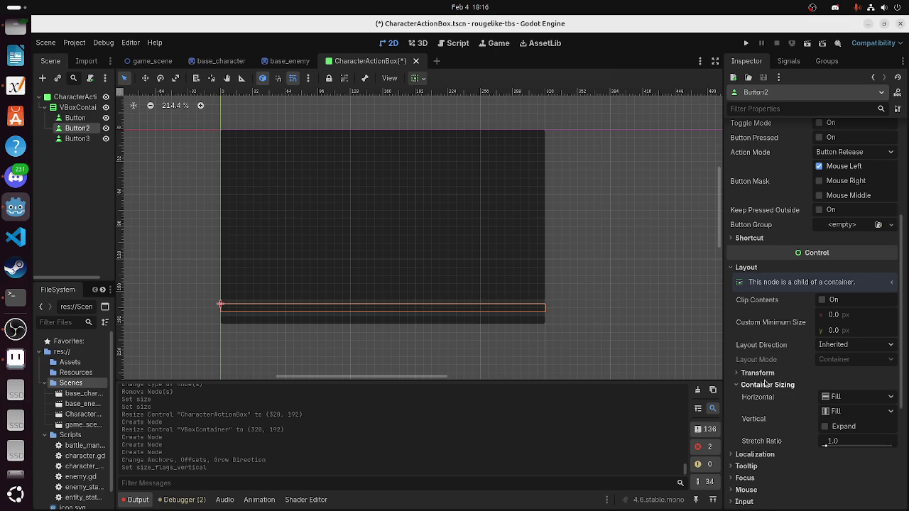
pyautogui.click(845, 411)
pyautogui.click(842, 427)
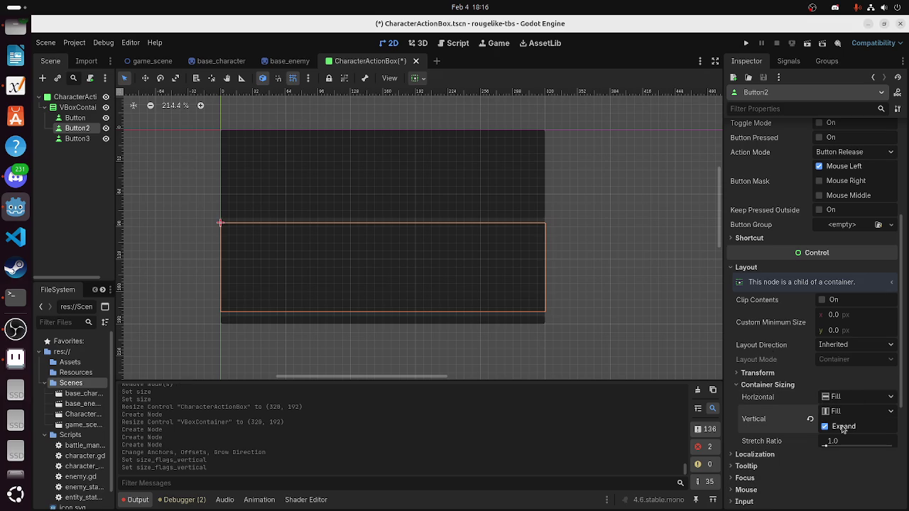
# Enable vertical Expand in Button3's container sizing
pyautogui.click(76, 138)
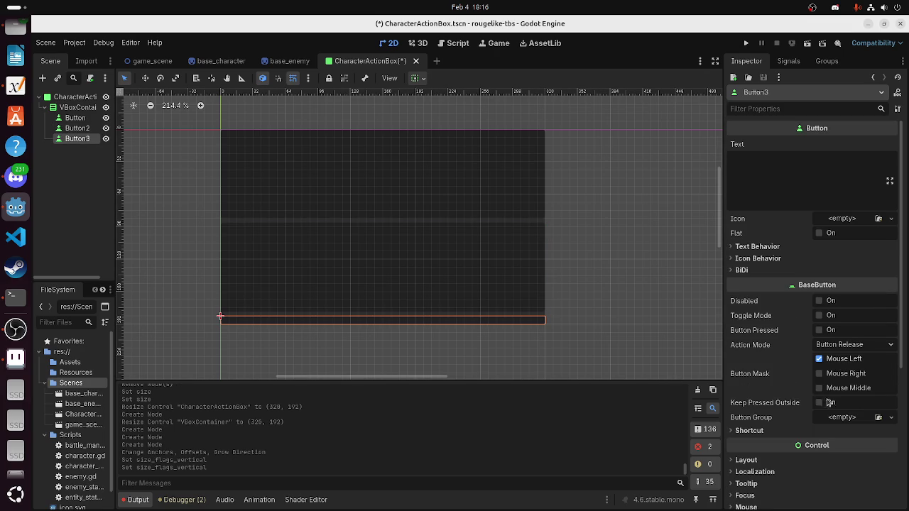
pyautogui.scroll(-4, 784, 358)
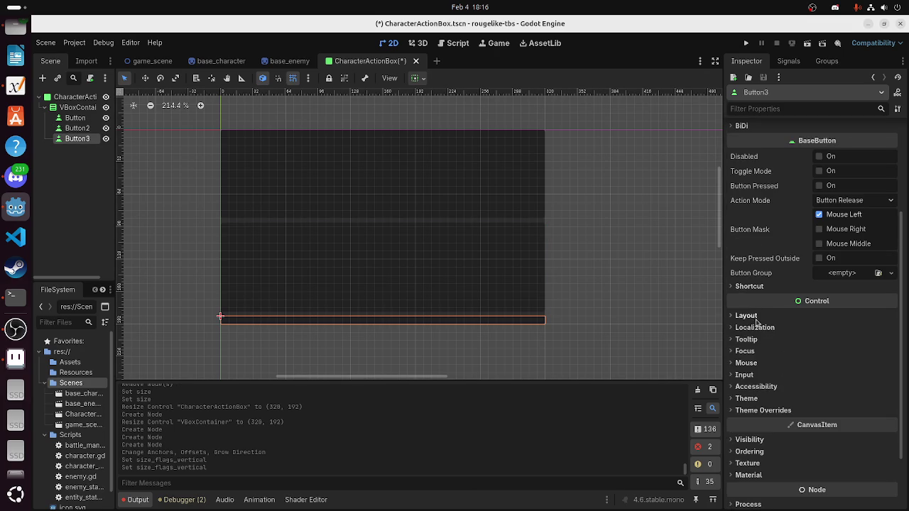
pyautogui.click(756, 321)
pyautogui.click(791, 432)
pyautogui.scroll(-3, 792, 431)
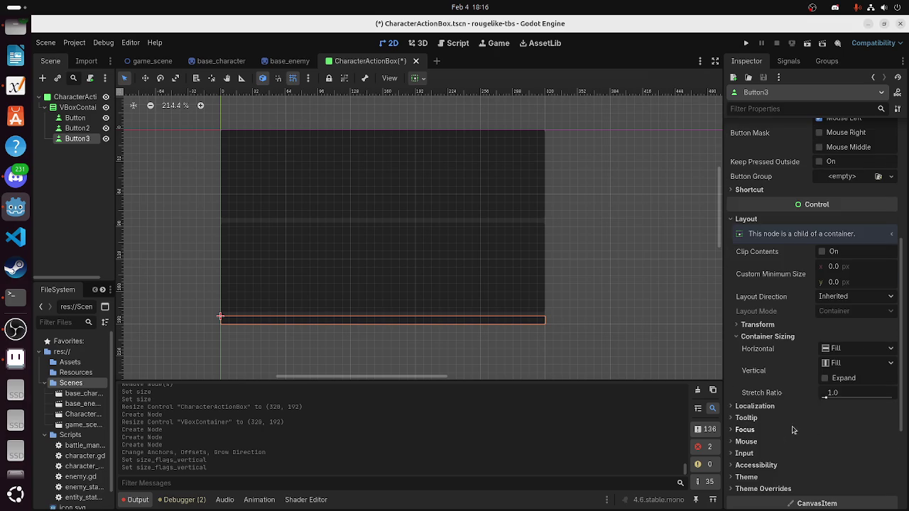
pyautogui.click(832, 379)
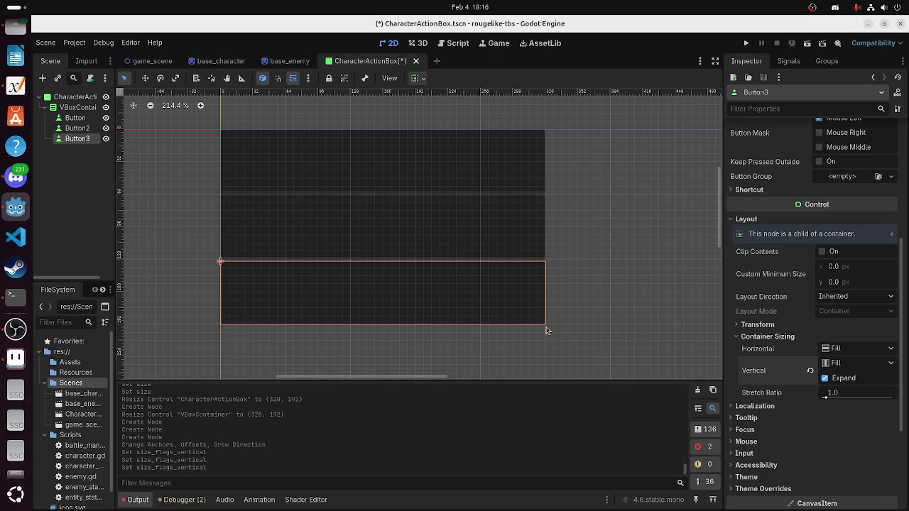
# Reselect the first Button and browse its text behavior, icon behavior and BiDi settings
pyautogui.click(453, 239)
pyautogui.click(379, 174)
pyautogui.click(71, 118)
pyautogui.scroll(5, 797, 275)
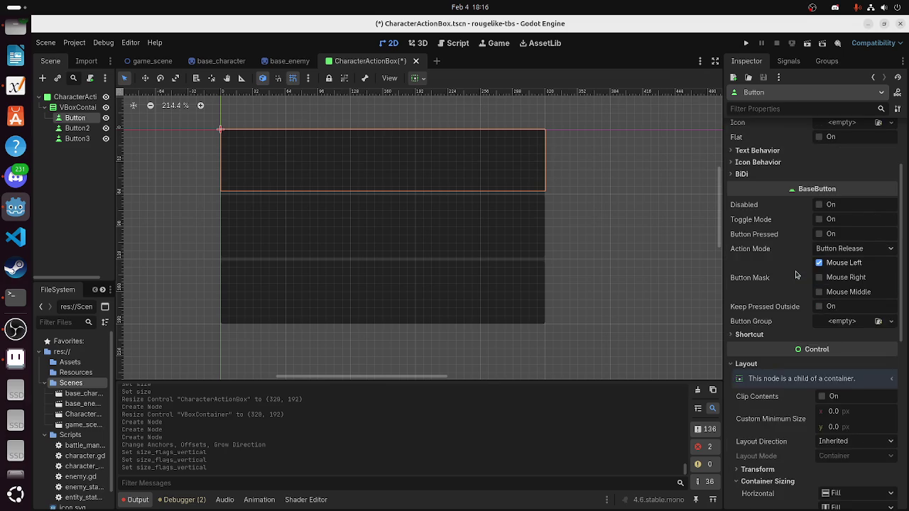
pyautogui.scroll(3, 796, 274)
pyautogui.click(767, 247)
pyautogui.click(767, 247)
pyautogui.click(773, 270)
pyautogui.click(772, 258)
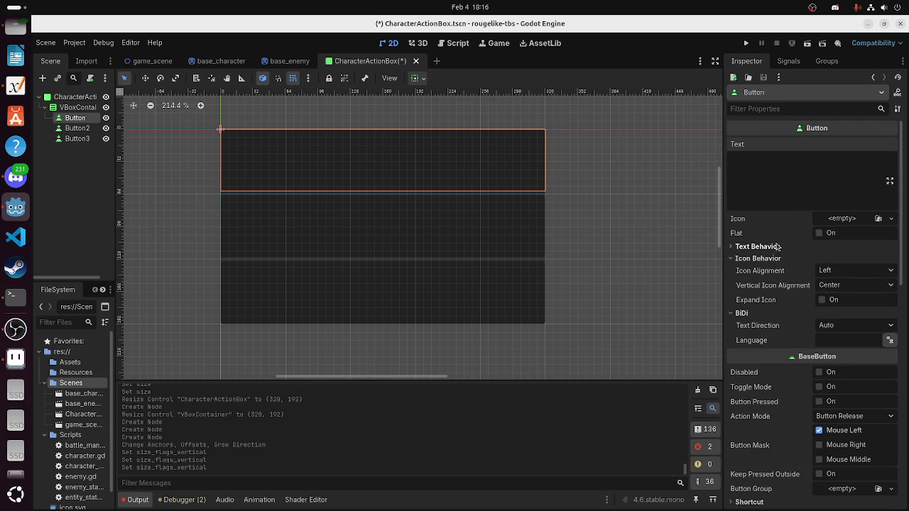
pyautogui.click(775, 259)
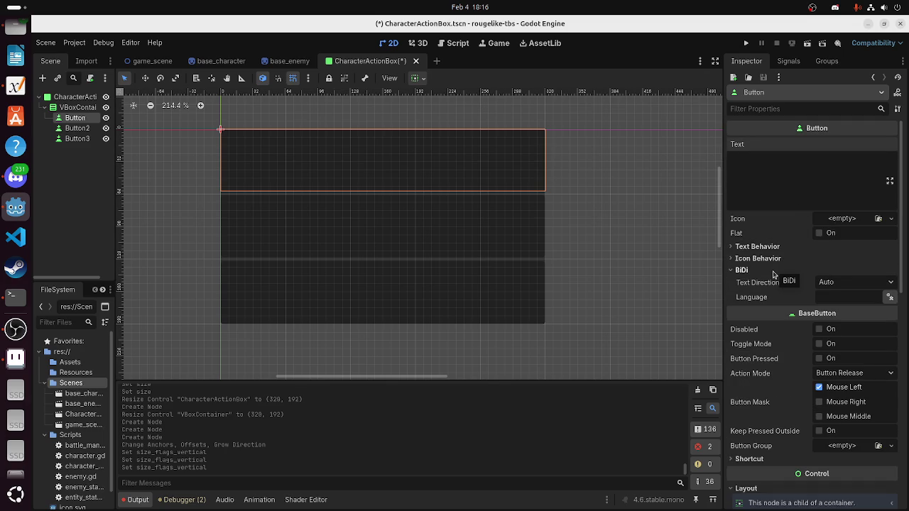
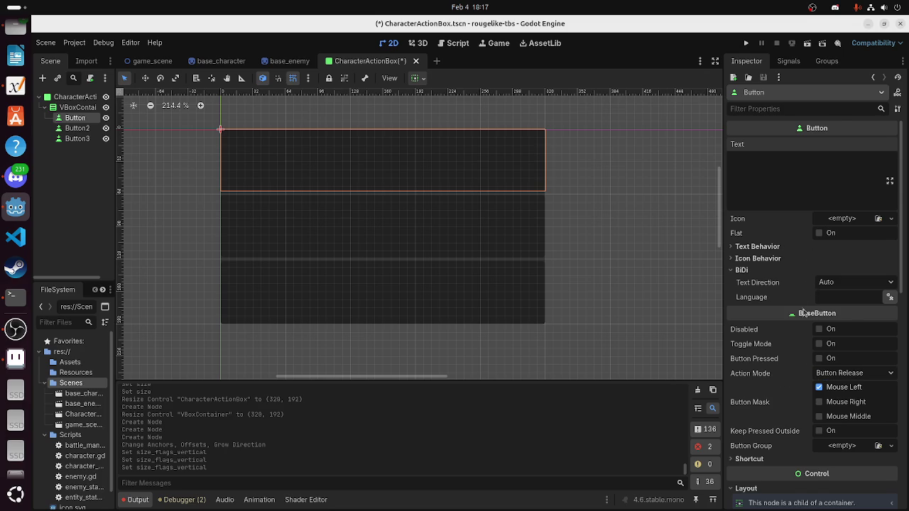
# Set the first button's Text property to 'Basic Ability'
pyautogui.scroll(-5, 805, 308)
pyautogui.scroll(5, 804, 326)
pyautogui.click(789, 187)
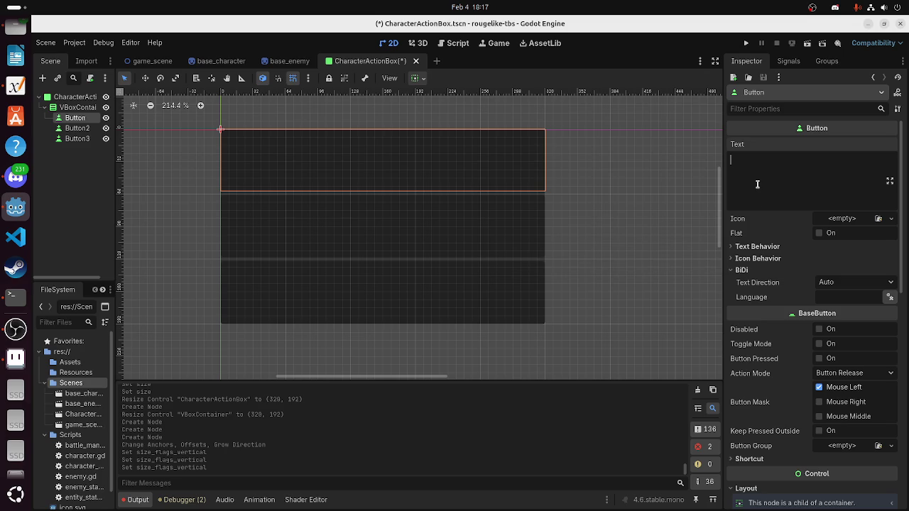
pyautogui.write('Bas')
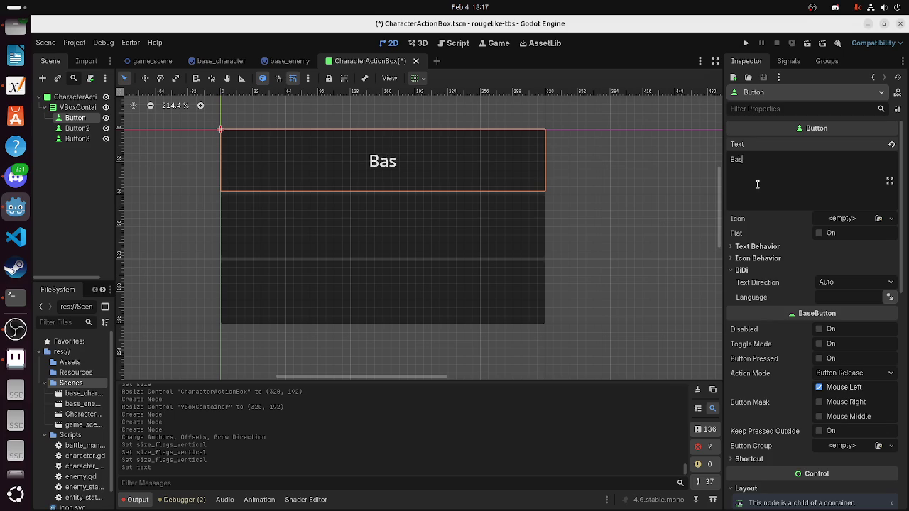
pyautogui.write('ic Attac')
pyautogui.press('BackSpace')
pyautogui.press('BackSpace')
pyautogui.press('BackSpace')
pyautogui.write('bility')
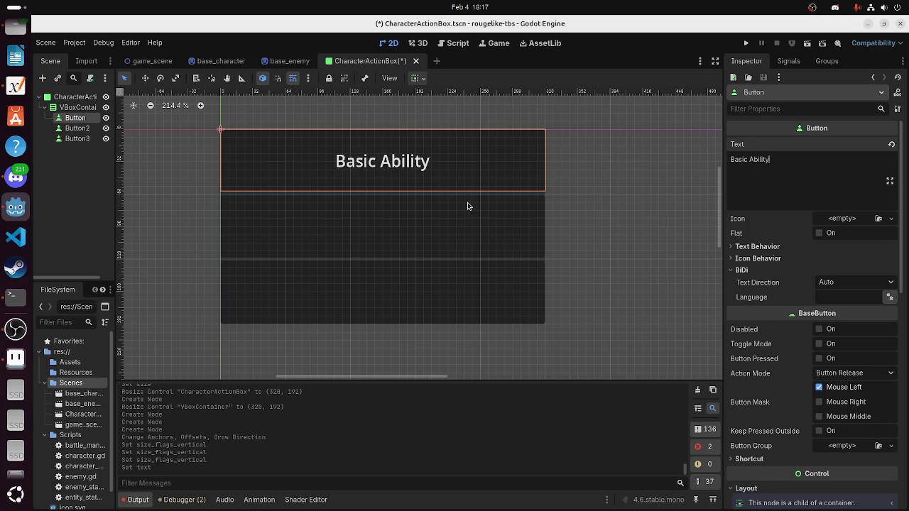
# Set the second and third buttons' Text to 'Special Ability' and 'Ultimate Ability'
pyautogui.click(473, 206)
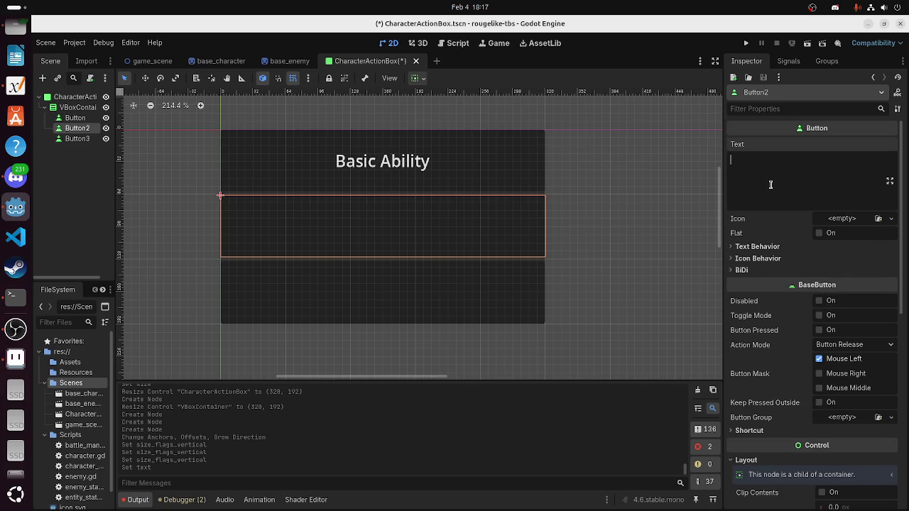
pyautogui.write('Special Abi')
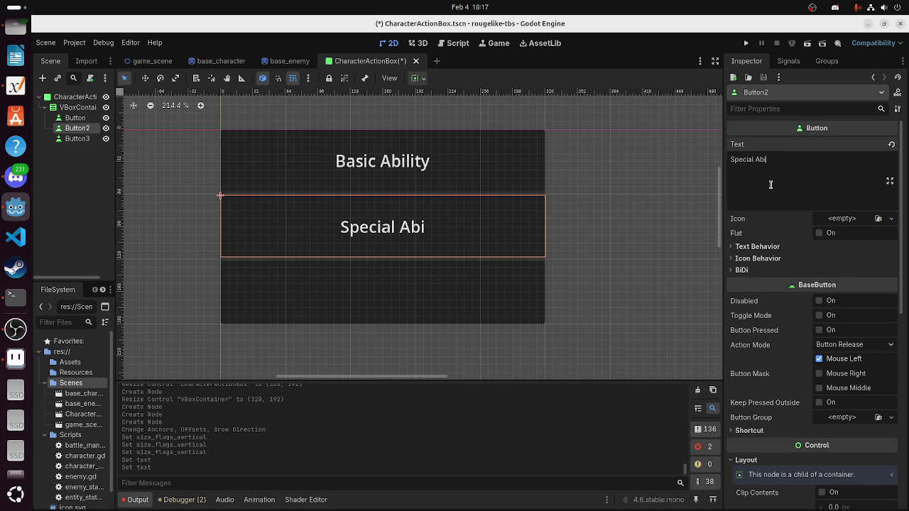
pyautogui.write('lity')
pyautogui.click(457, 294)
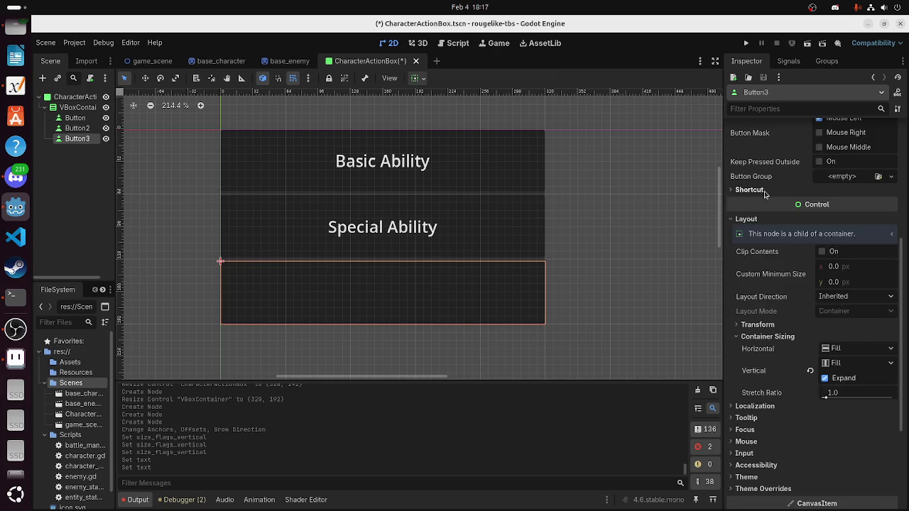
pyautogui.click(776, 178)
pyautogui.write('Ultima')
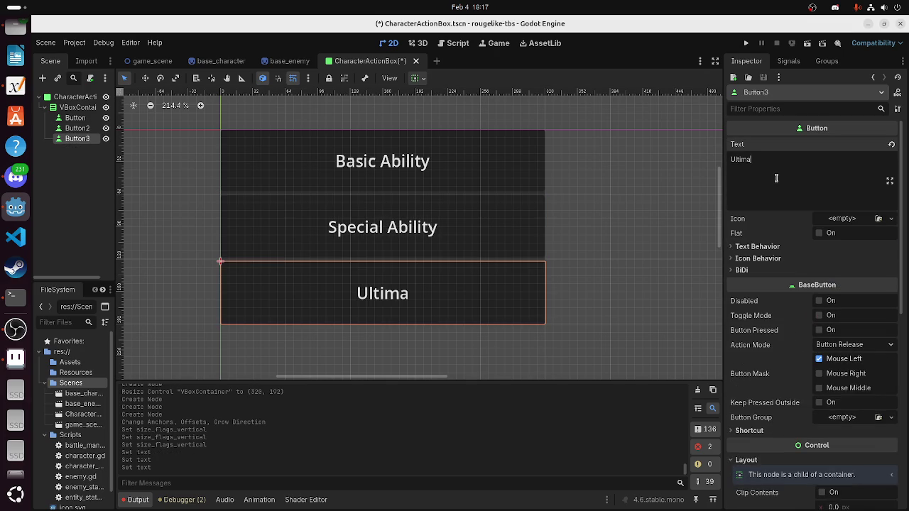
pyautogui.write('te Ability')
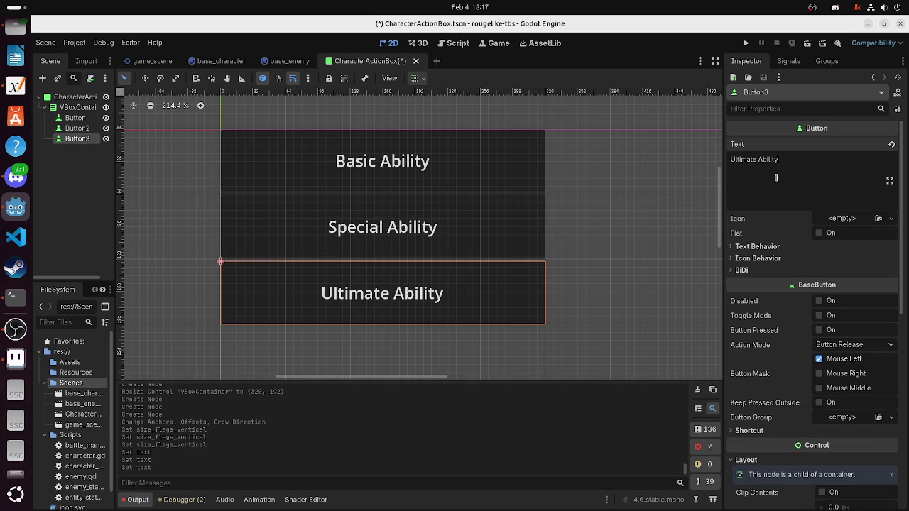
pyautogui.click(623, 257)
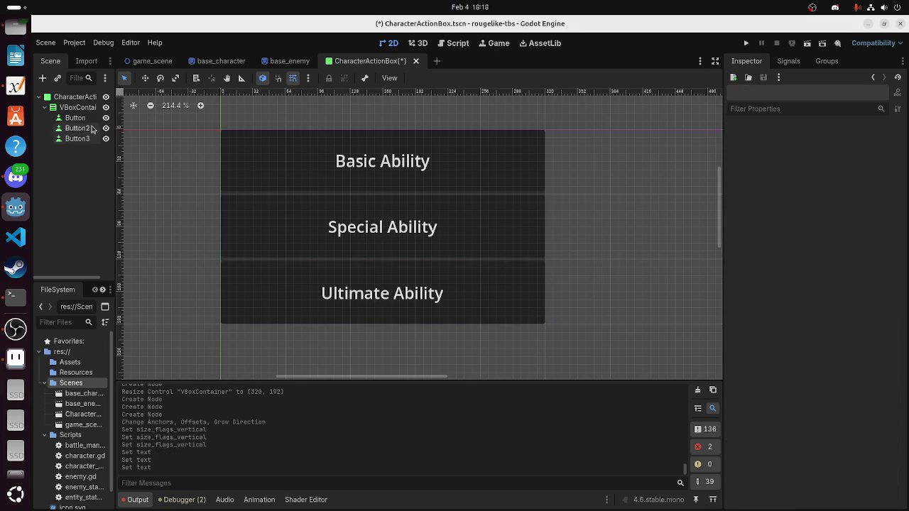
# Save the scene and rename the first button node to BasicAbilityButton
pyautogui.hotkey('ctrl', 's')
pyautogui.click(83, 121)
pyautogui.rightClick(83, 121)
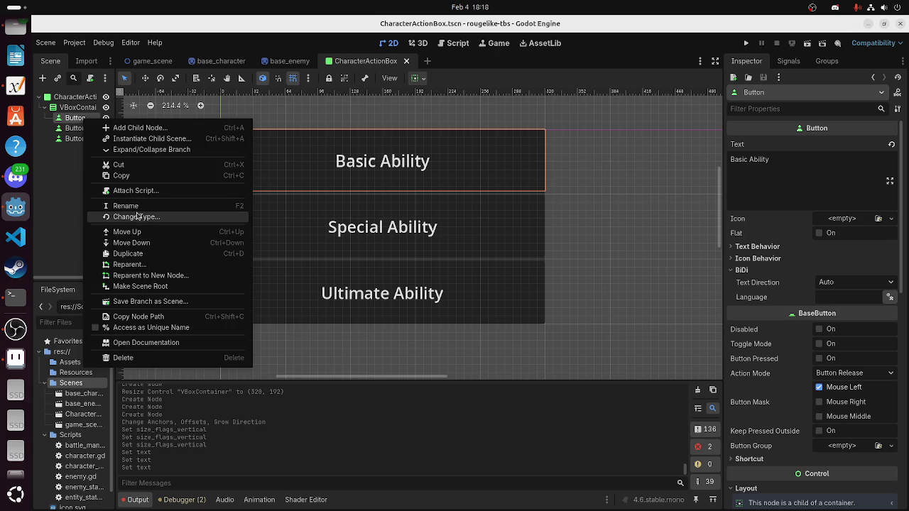
pyautogui.click(135, 208)
pyautogui.write('Ba')
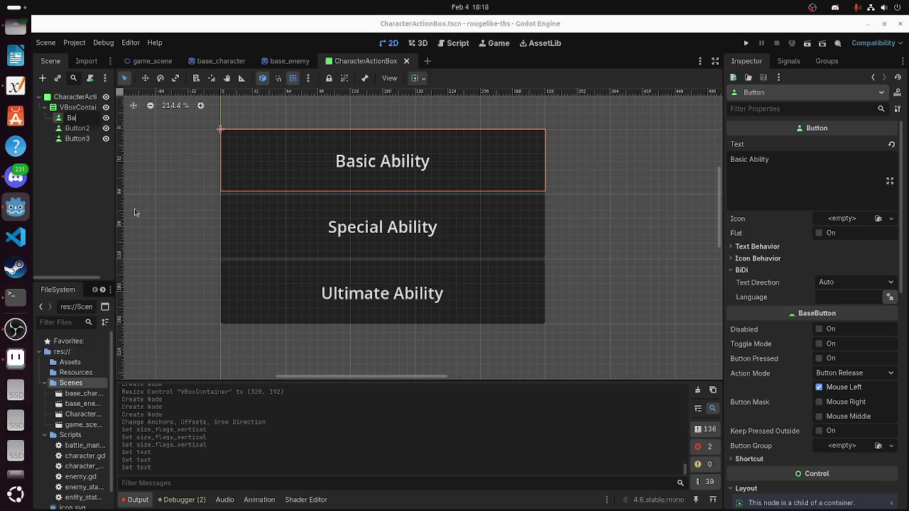
pyautogui.write('sicAbilityButt')
pyautogui.write('on')
pyautogui.press('Return')
# Rename the second and third button nodes to SpecialAbilityButton and UltimateAbilityButton
pyautogui.click(71, 128)
pyautogui.rightClick(71, 128)
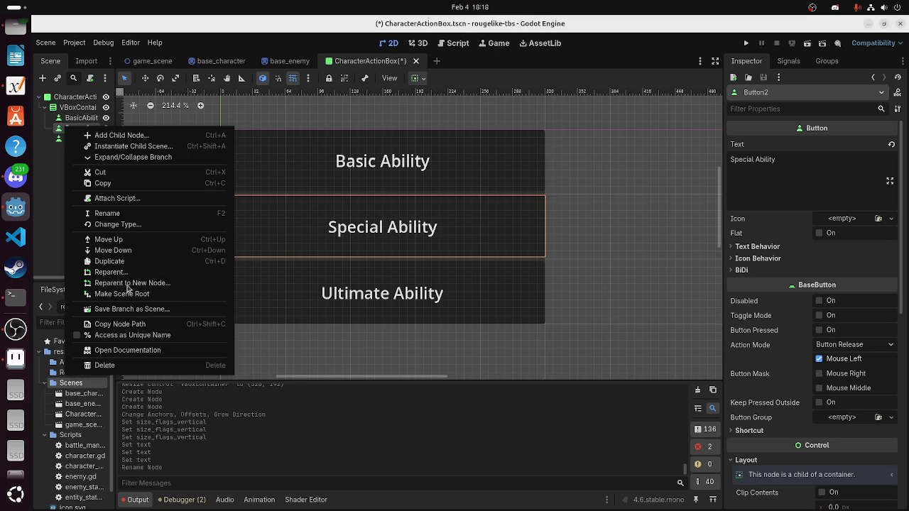
pyautogui.click(107, 213)
pyautogui.write('S')
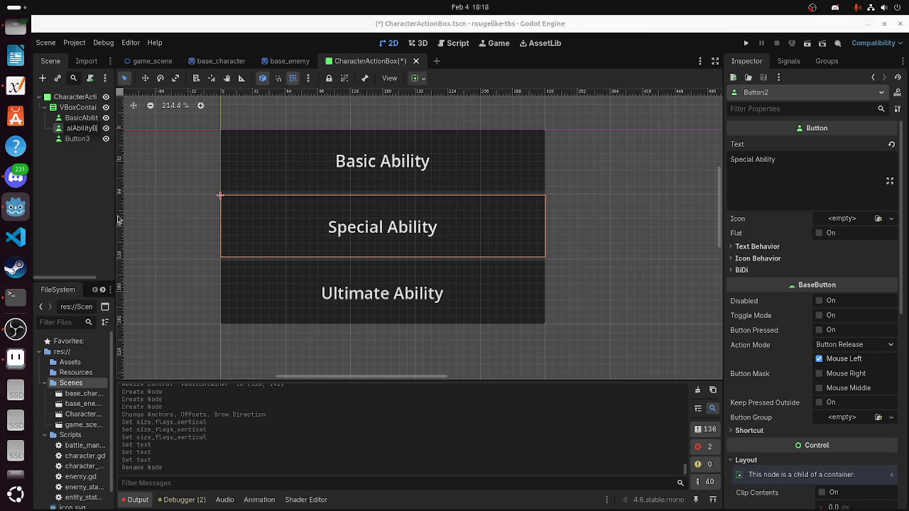
pyautogui.write('n')
pyautogui.press('Return')
pyautogui.rightClick(91, 140)
pyautogui.click(130, 226)
pyautogui.write('U')
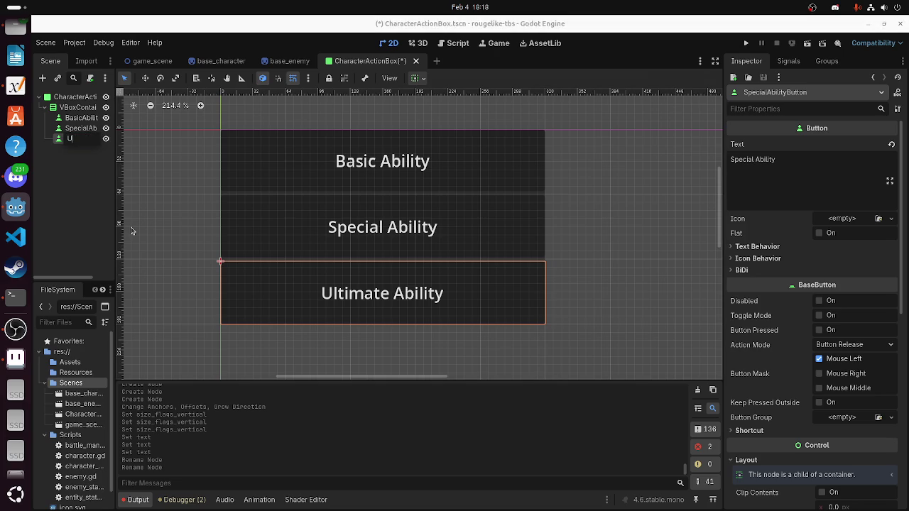
pyautogui.write('AbilityButton')
pyautogui.press('Return')
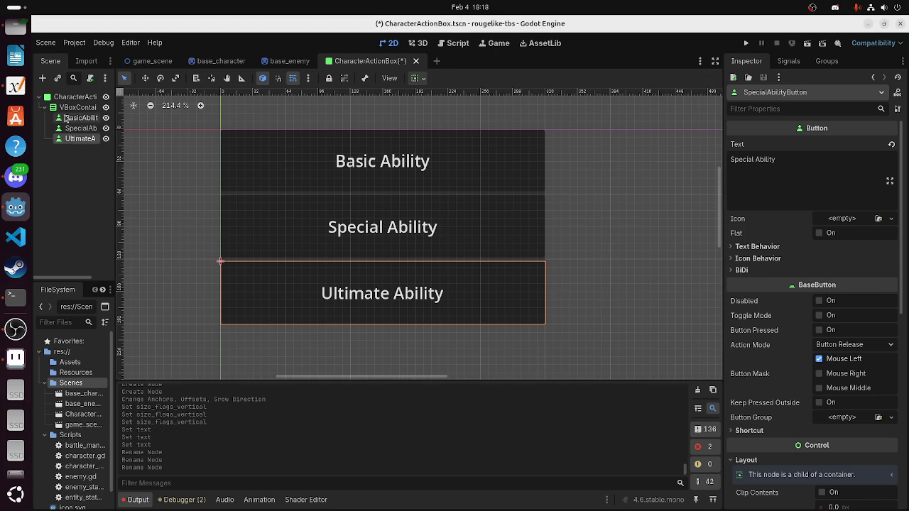
# Save the scene and switch to the Script workspace with the root CharacterActionBox node selected
pyautogui.click(77, 107)
pyautogui.click(75, 97)
pyautogui.click(170, 186)
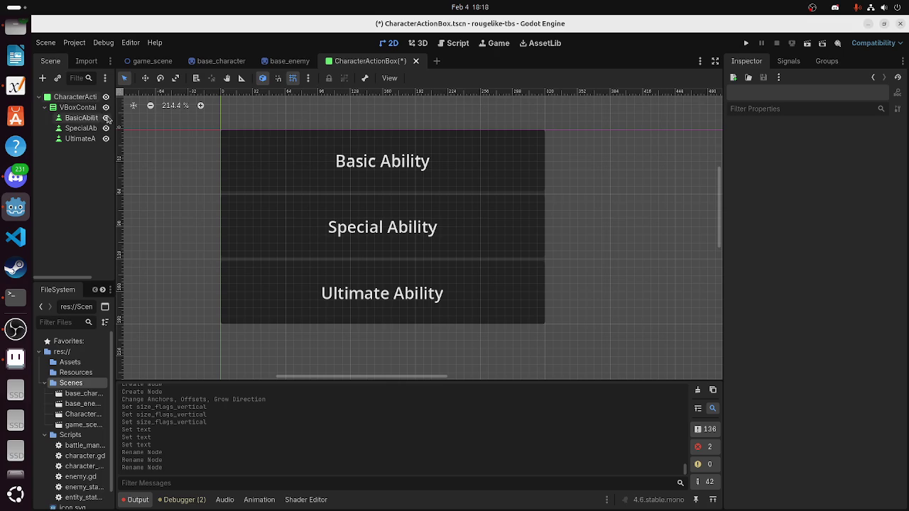
pyautogui.click(78, 108)
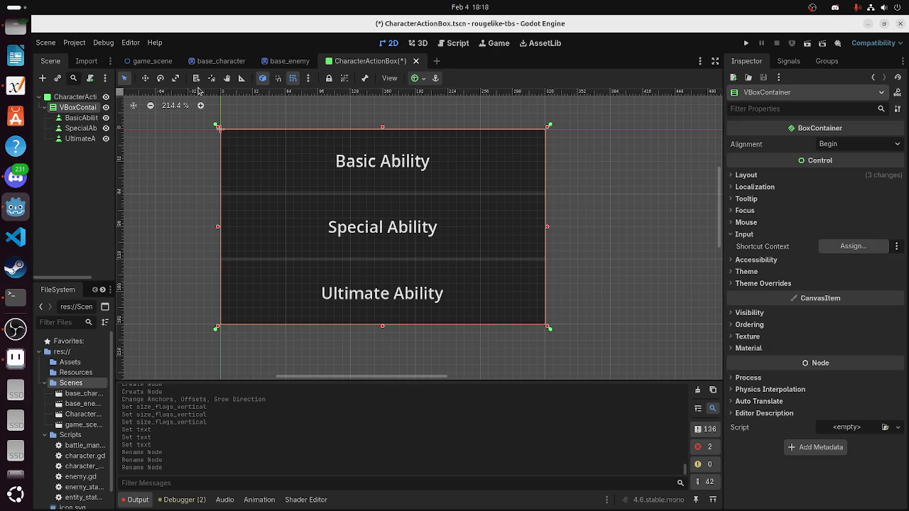
pyautogui.rightClick(69, 109)
pyautogui.press('Escape')
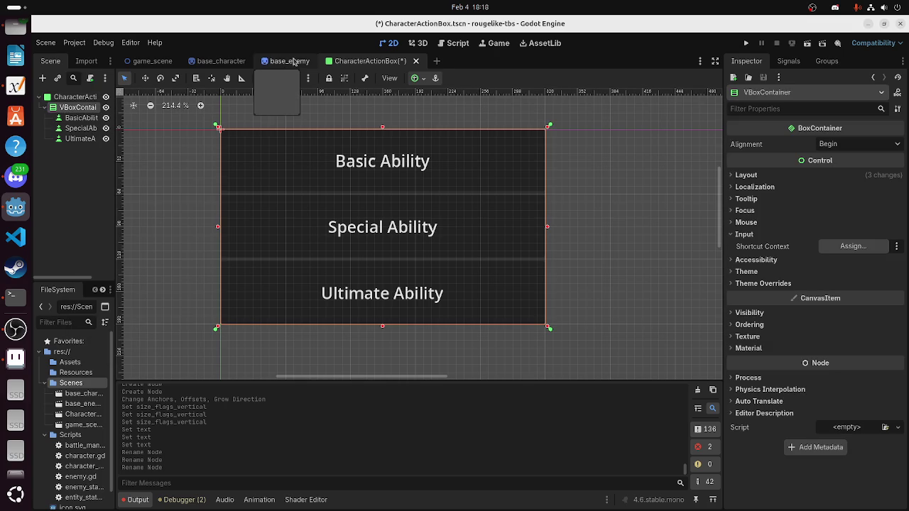
pyautogui.hotkey('ctrl', 's')
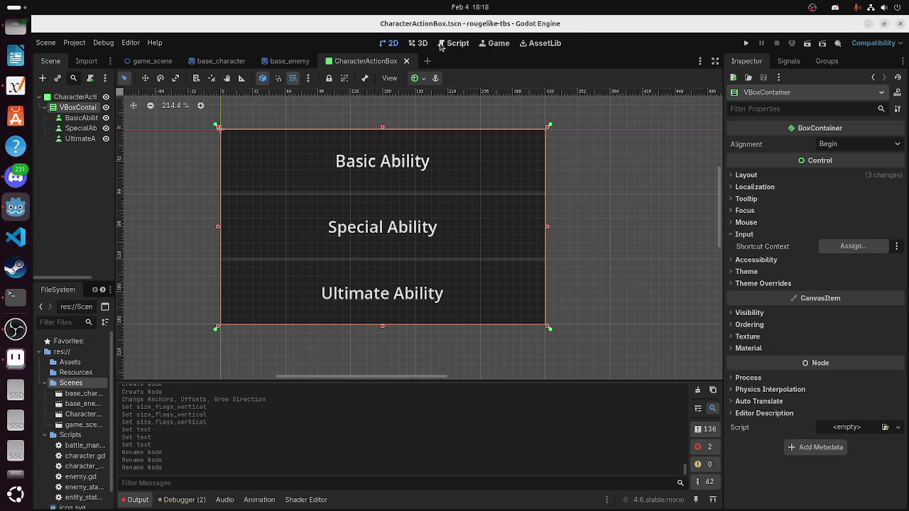
pyautogui.click(440, 44)
pyautogui.click(71, 96)
# Attach a new script at res://Scripts/character_action_box.gd to the CharacterActionBox root node
pyautogui.rightClick(71, 97)
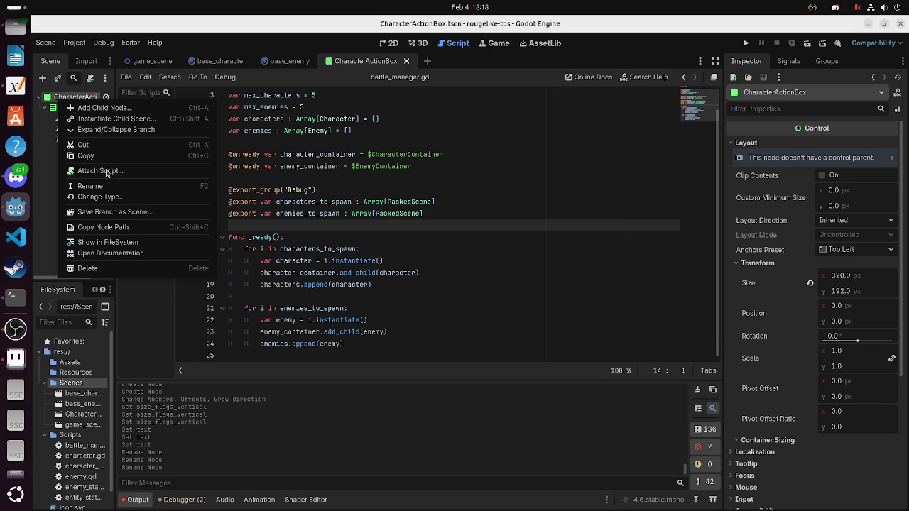
pyautogui.click(100, 171)
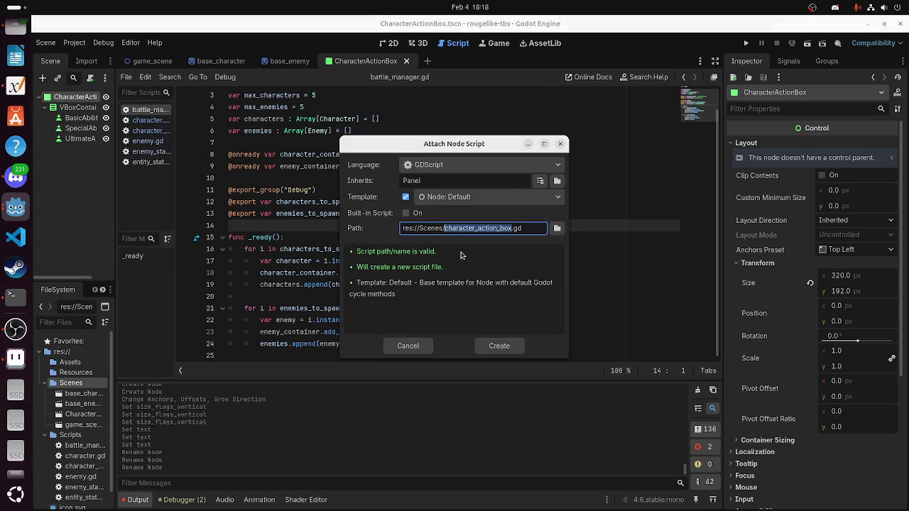
pyautogui.click(455, 218)
pyautogui.click(557, 227)
pyautogui.click(486, 192)
pyautogui.doubleClick(399, 242)
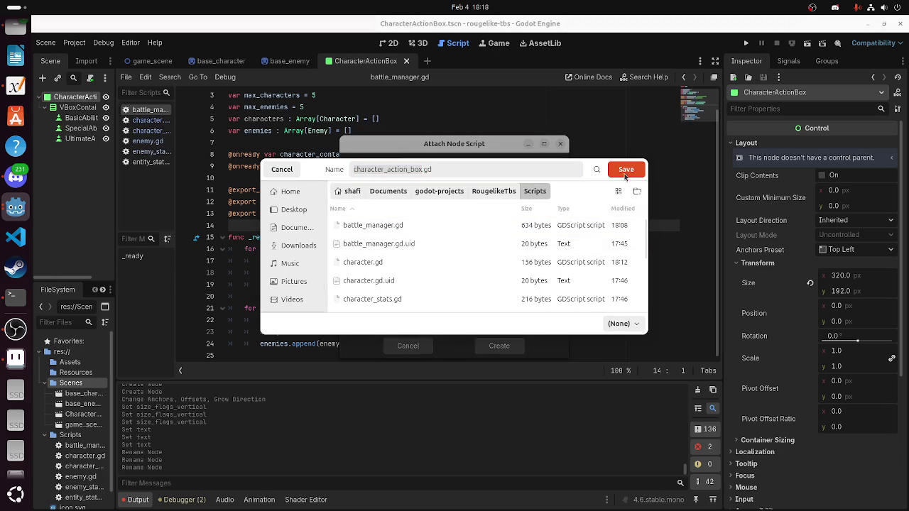
pyautogui.click(625, 177)
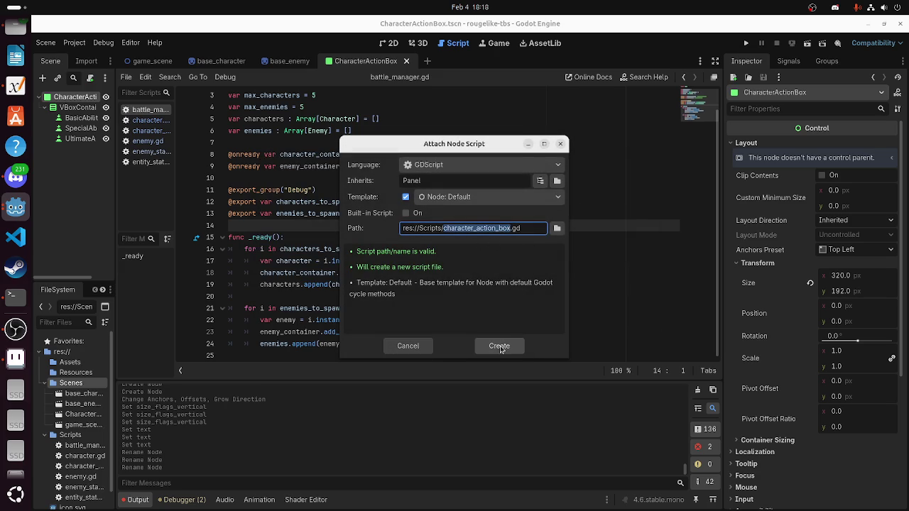
pyautogui.click(499, 346)
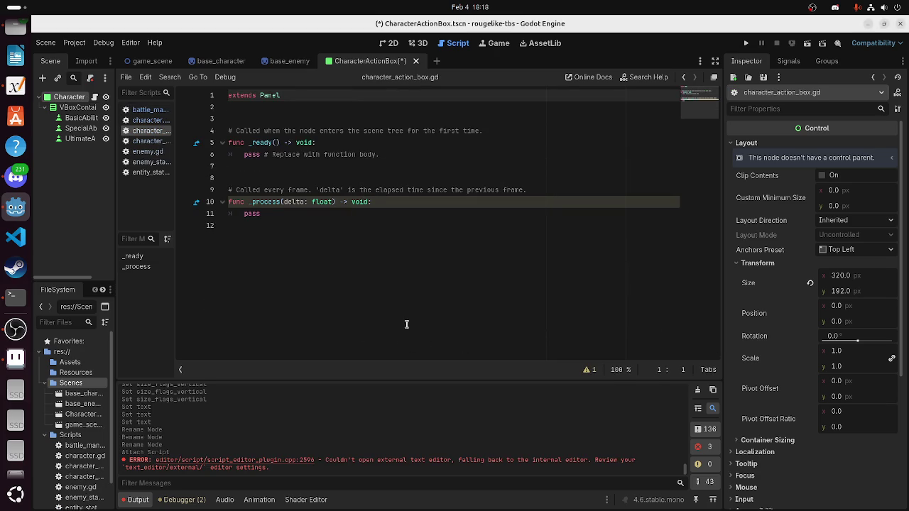
pyautogui.moveTo(314, 268)
pyautogui.mouseDown()
pyautogui.moveTo(234, 119)
pyautogui.moveTo(206, 133)
pyautogui.mouseUp()
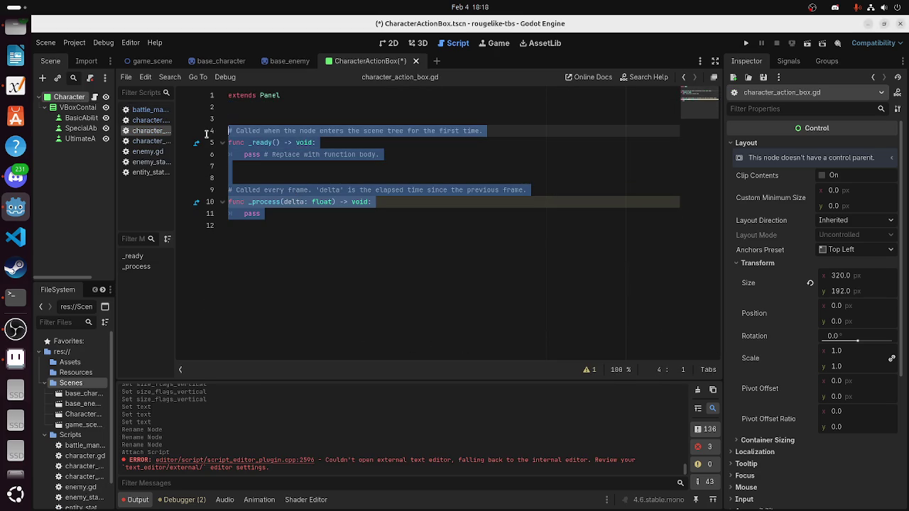
pyautogui.press('BackSpace')
pyautogui.press('BackSpace')
pyautogui.write('@r')
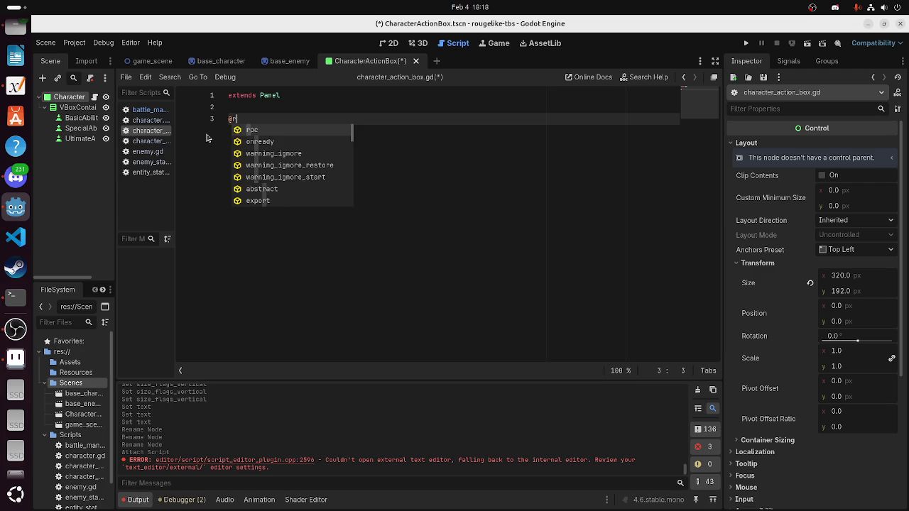
pyautogui.write('o')
pyautogui.press('Return')
pyautogui.write('var ')
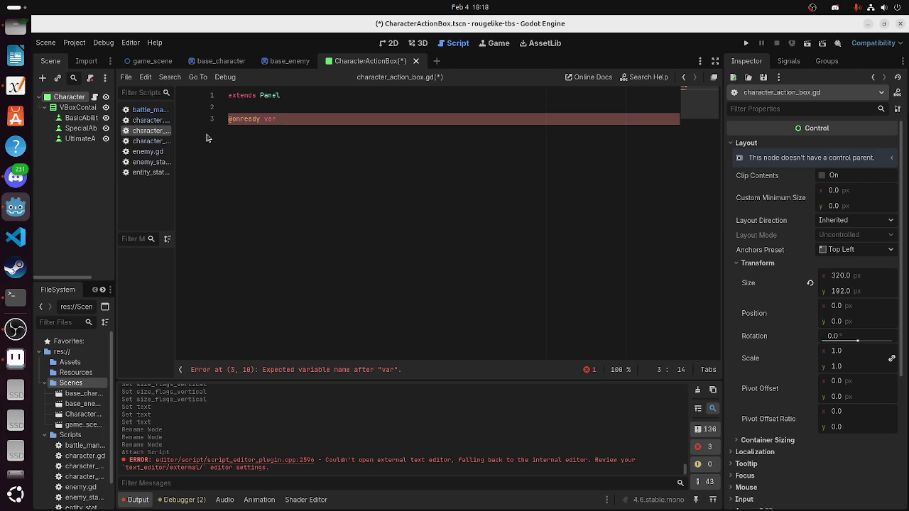
pyautogui.write('bai')
pyautogui.press('BackSpace')
pyautogui.press('BackSpace')
pyautogui.press('BackSpace')
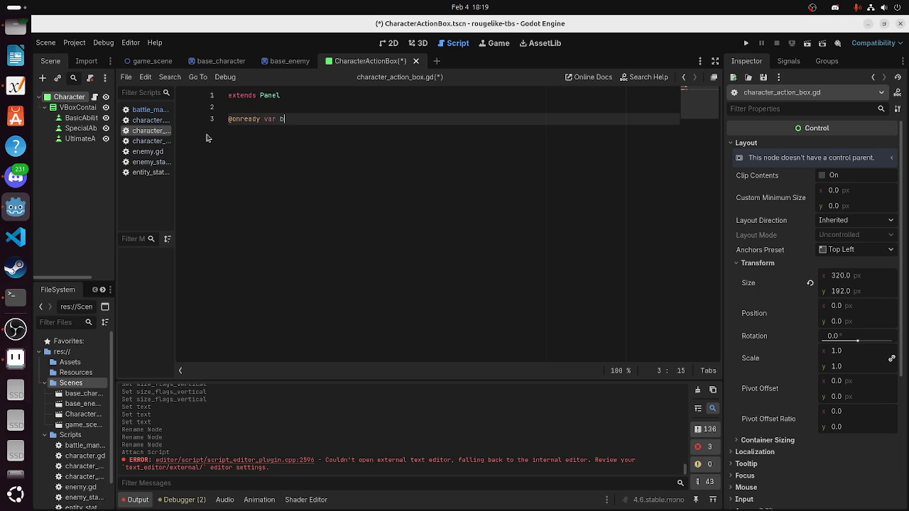
pyautogui.write('sic_ability_b')
pyautogui.write('utton : ')
pyautogui.write('button =')
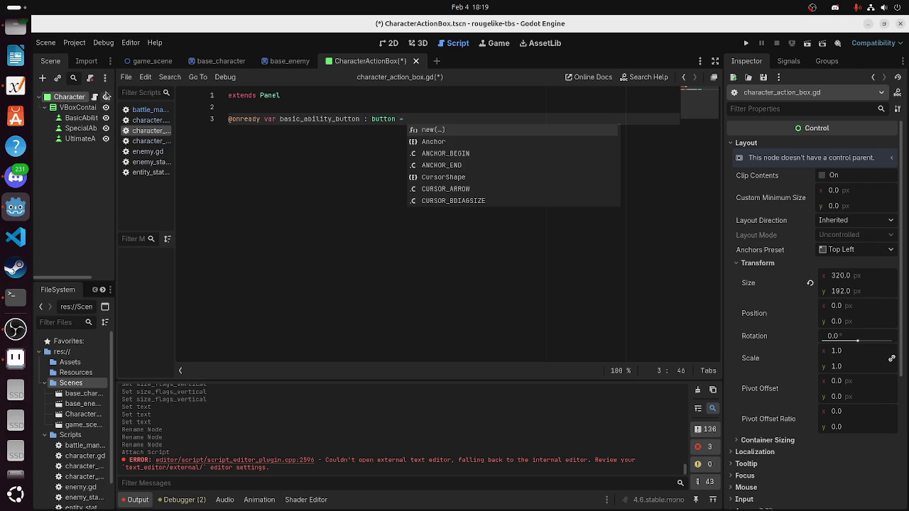
pyautogui.moveTo(79, 118)
pyautogui.mouseDown()
pyautogui.moveTo(482, 125)
pyautogui.moveTo(441, 149)
pyautogui.mouseUp()
pyautogui.press('Return')
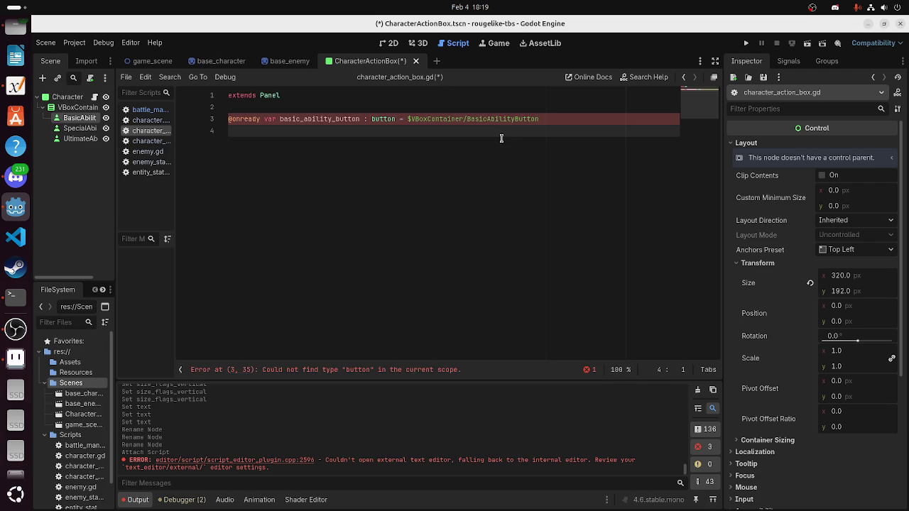
pyautogui.write('onready var ')
pyautogui.write('special_ability')
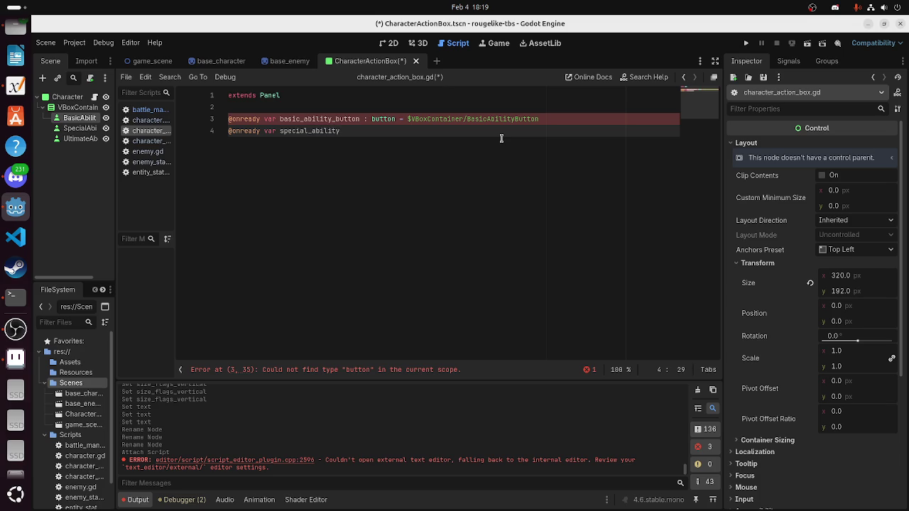
pyautogui.press('BackSpace')
pyautogui.press('BackSpace')
pyautogui.write('_ability_button : ')
pyautogui.write('button =')
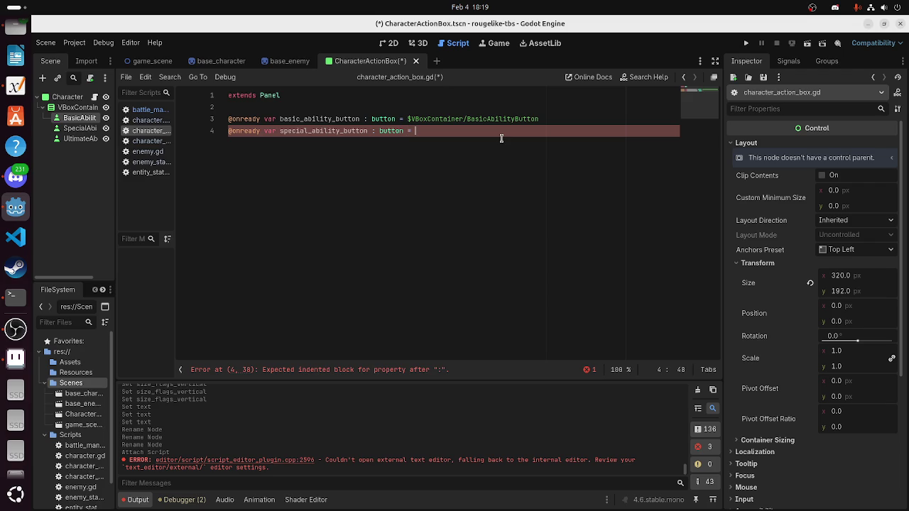
pyautogui.moveTo(80, 128); pyautogui.dragTo(443, 140)
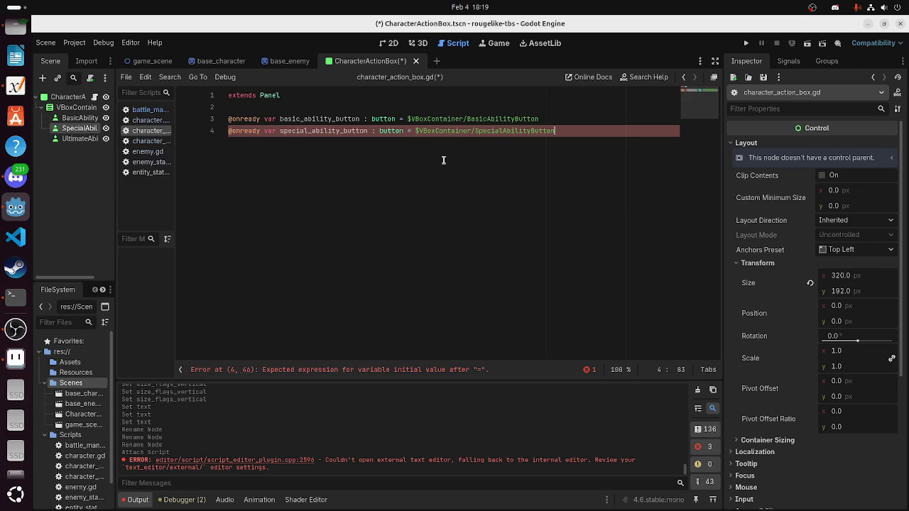
pyautogui.press('Return')
pyautogui.write('y')
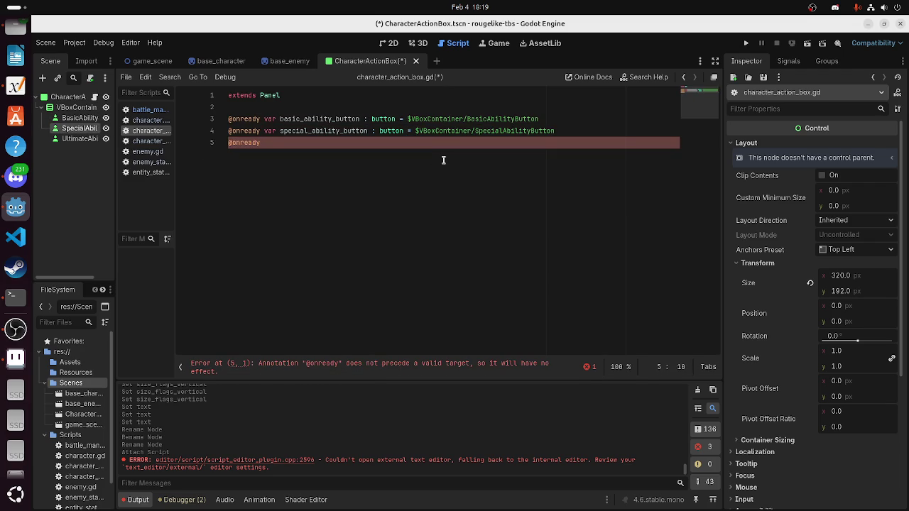
pyautogui.write(' var ul')
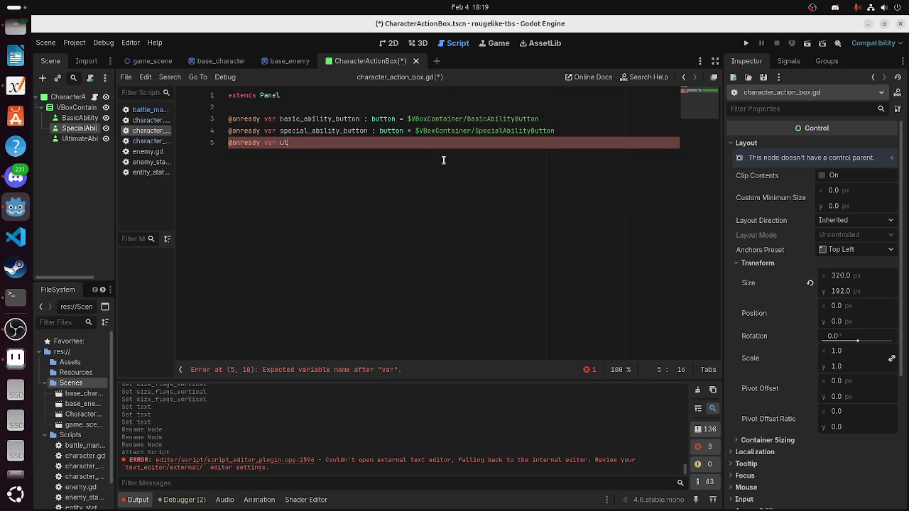
pyautogui.write('timate_')
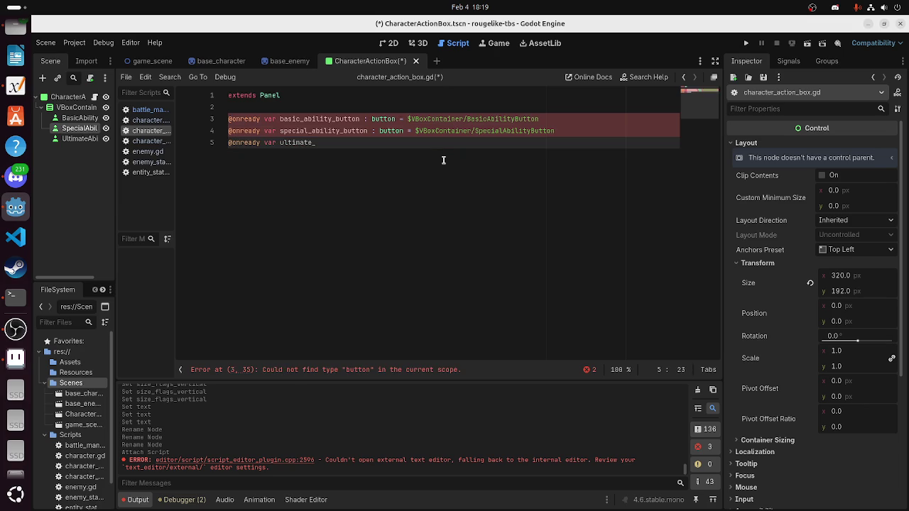
pyautogui.write('ability_button : butto')
pyautogui.moveTo(78, 139); pyautogui.dragTo(494, 149)
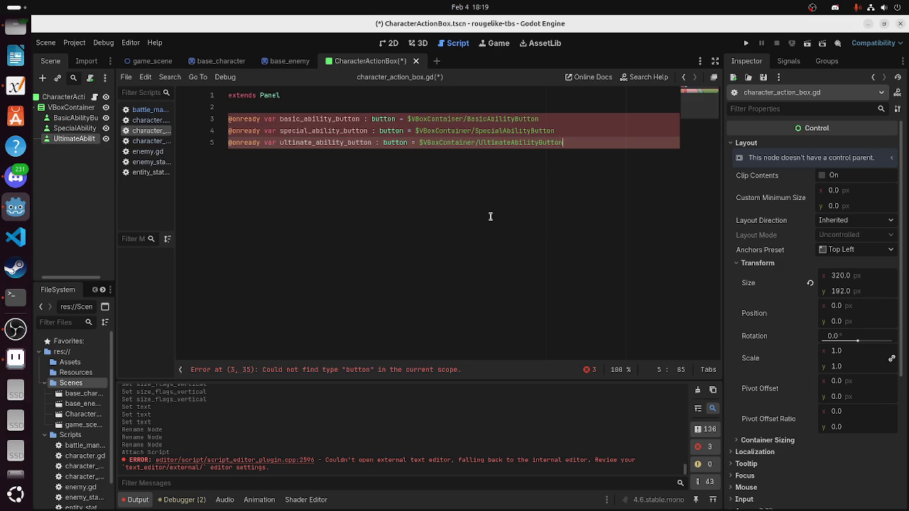
# Change the three variables' lowercase 'button' type to 'Button'
pyautogui.press('Return')
pyautogui.press('Return')
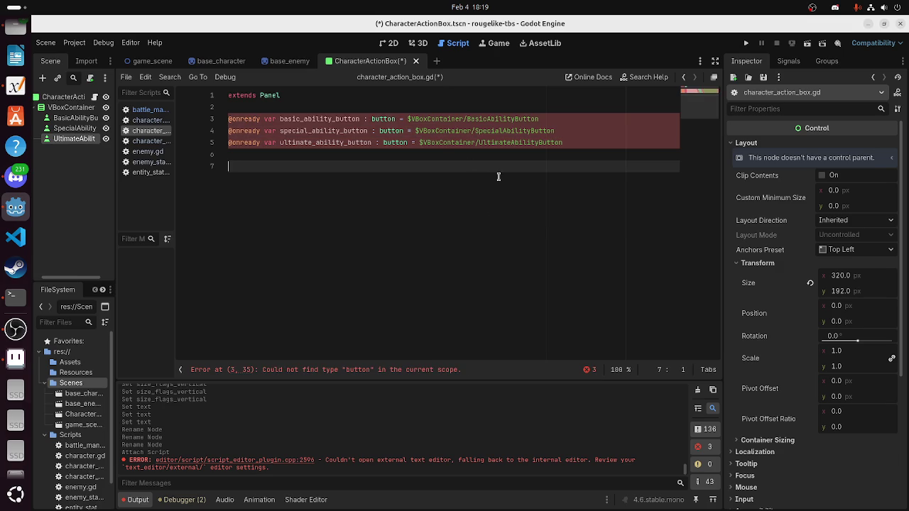
pyautogui.doubleClick(382, 119)
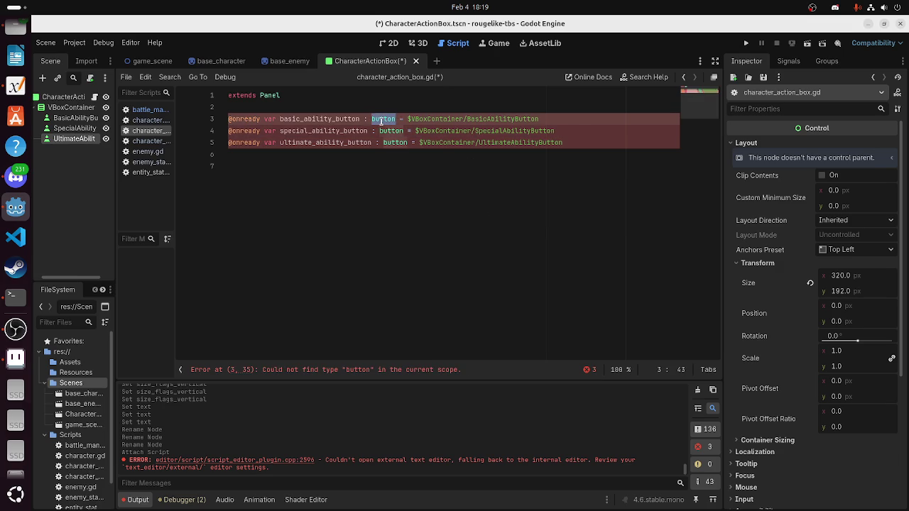
pyautogui.write('Button')
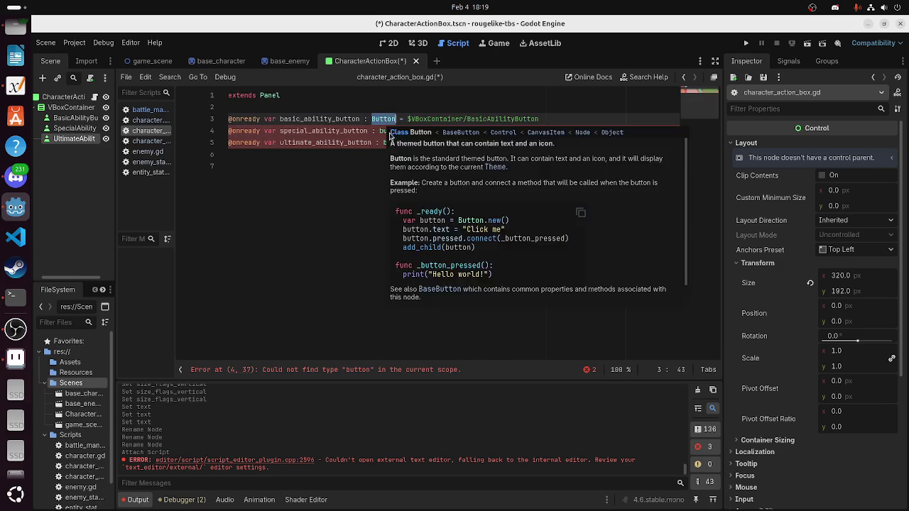
pyautogui.doubleClick(389, 131)
pyautogui.hotkey('ctrl', 'd')
pyautogui.write('Button')
# Add func _ready(): calling basic_ability_button.connect() and begin a _basic_ability handler header
pyautogui.click(383, 187)
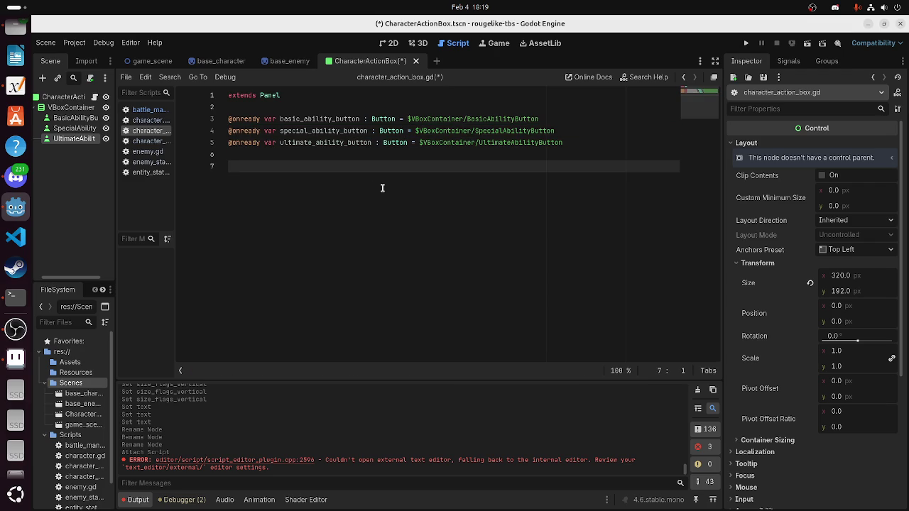
pyautogui.write('func _re')
pyautogui.write('ady()')
pyautogui.write(':')
pyautogui.press('Return')
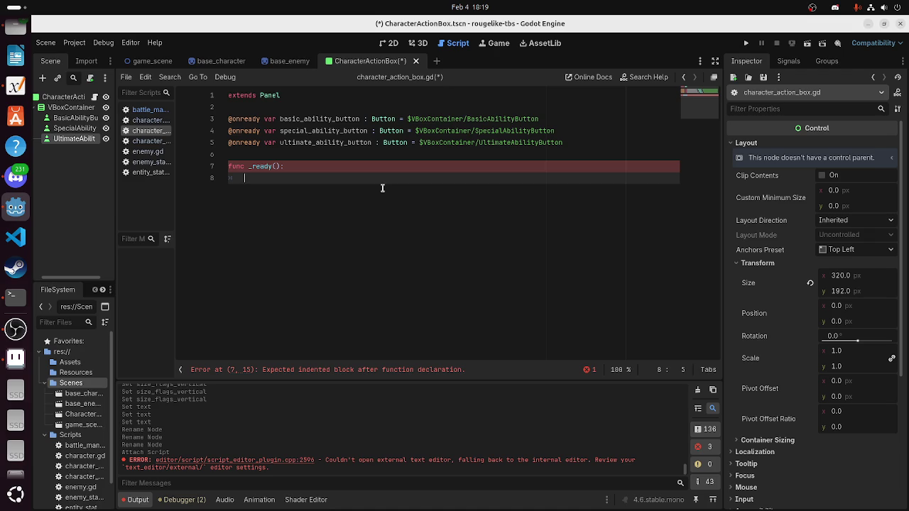
pyautogui.write('b')
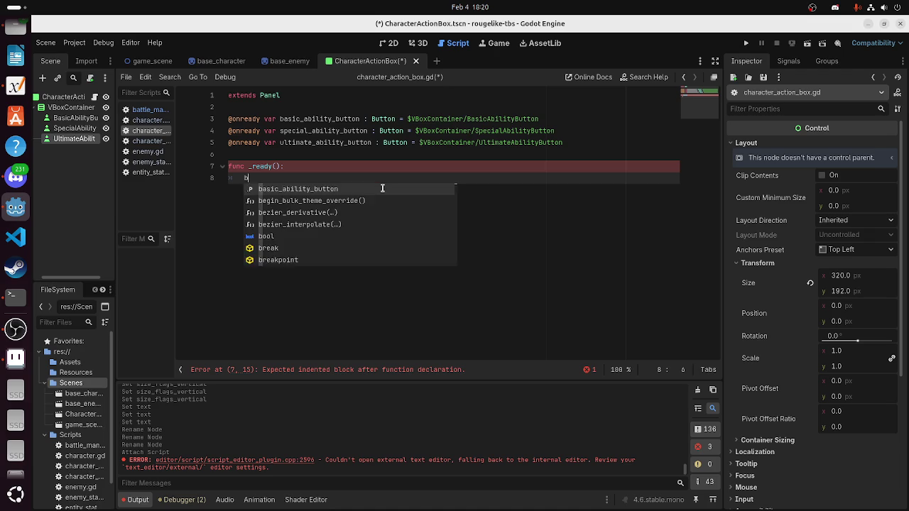
pyautogui.press('Return')
pyautogui.write('.connect(')
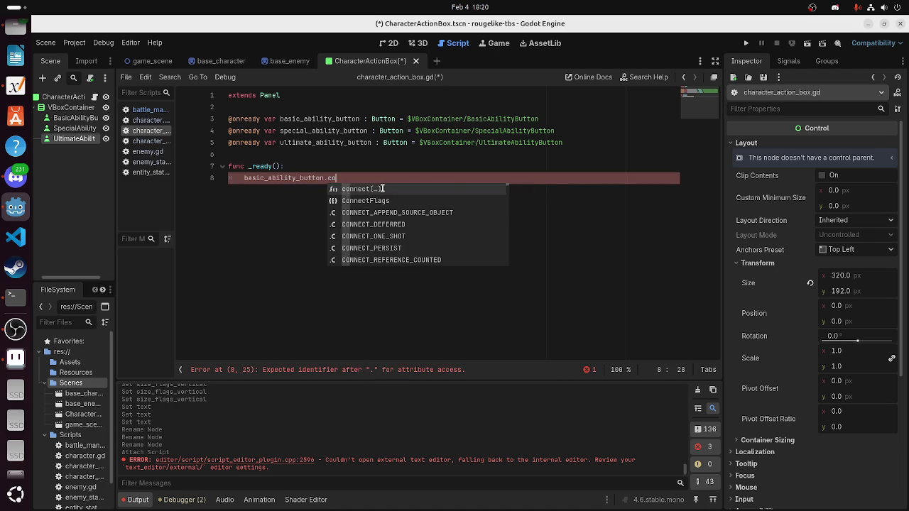
pyautogui.click(382, 188)
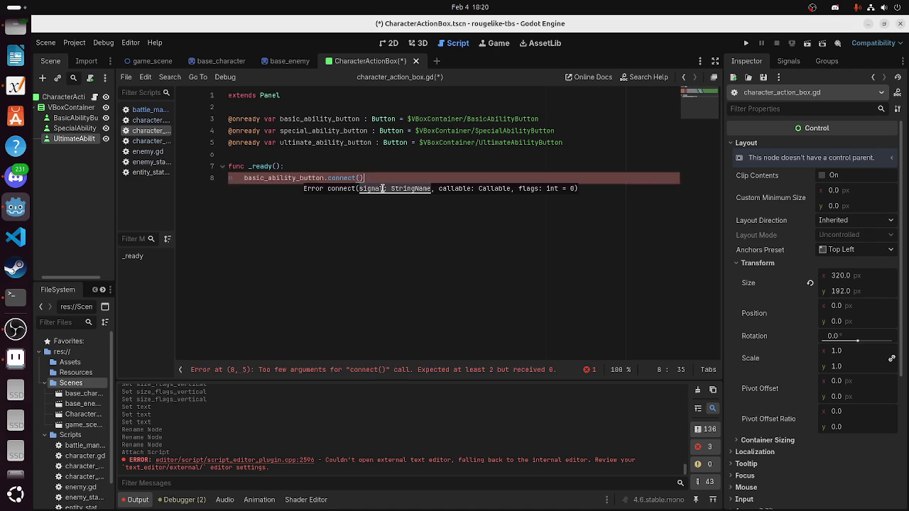
pyautogui.press('Return')
pyautogui.press('Return')
pyautogui.press('BackSpace')
pyautogui.press('Return')
pyautogui.write('func _')
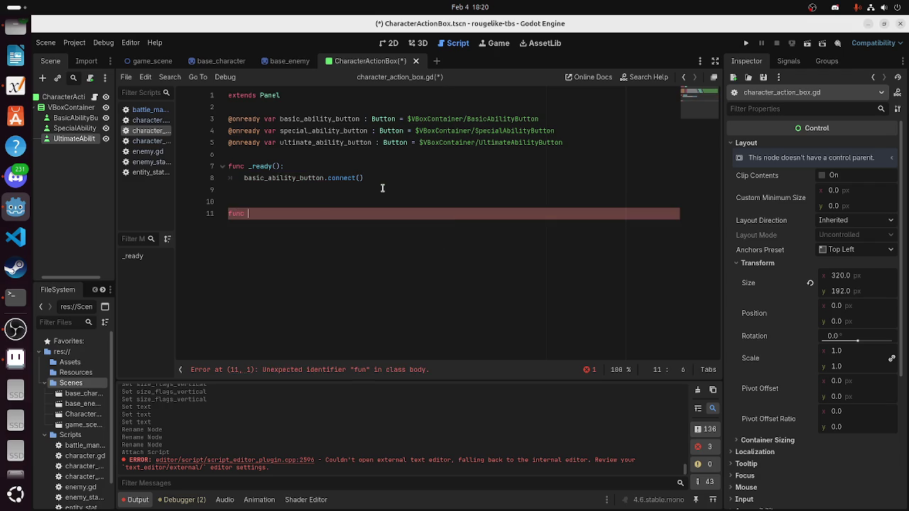
pyautogui.write('basic_ability(')
# Write headers for _basic_ability_pressed(), _special_ability_pressed() and _ultimate_ability_pressed()
pyautogui.press('Return')
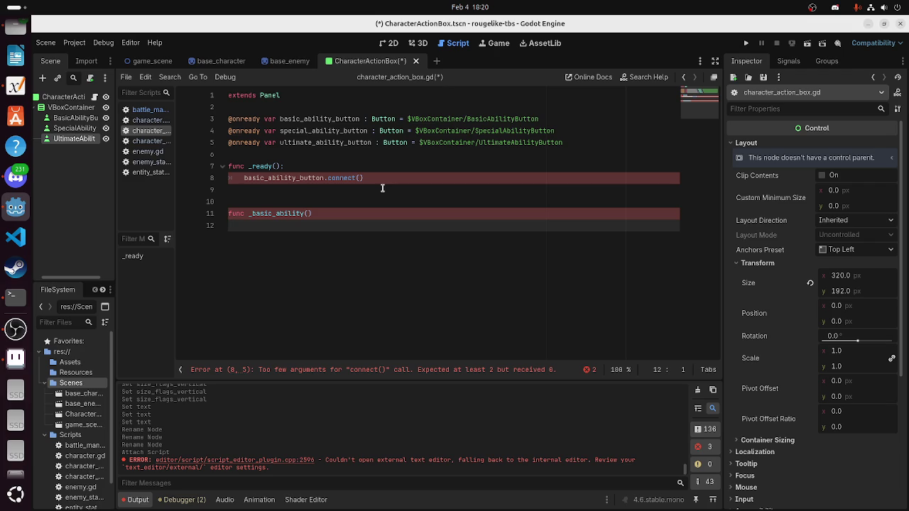
pyautogui.press('BackSpace')
pyautogui.write(':')
pyautogui.press('Return')
pyautogui.press('Return')
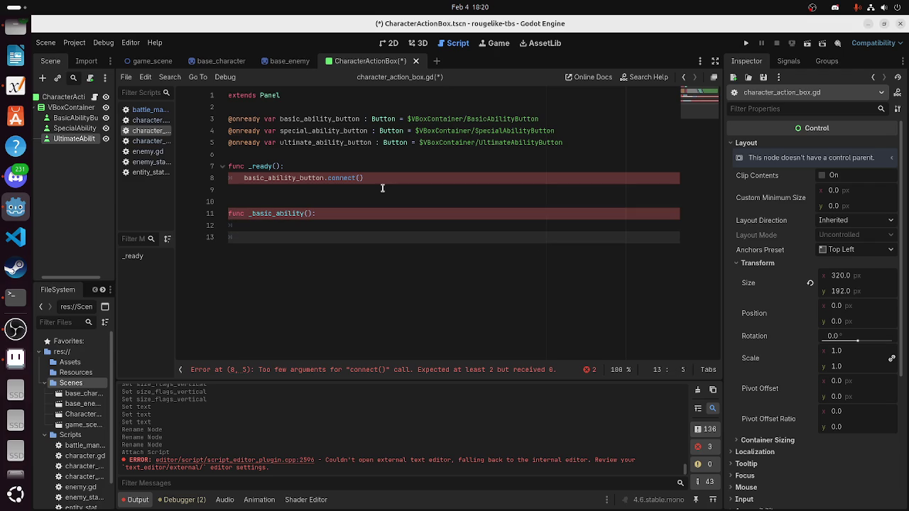
pyautogui.write('func _')
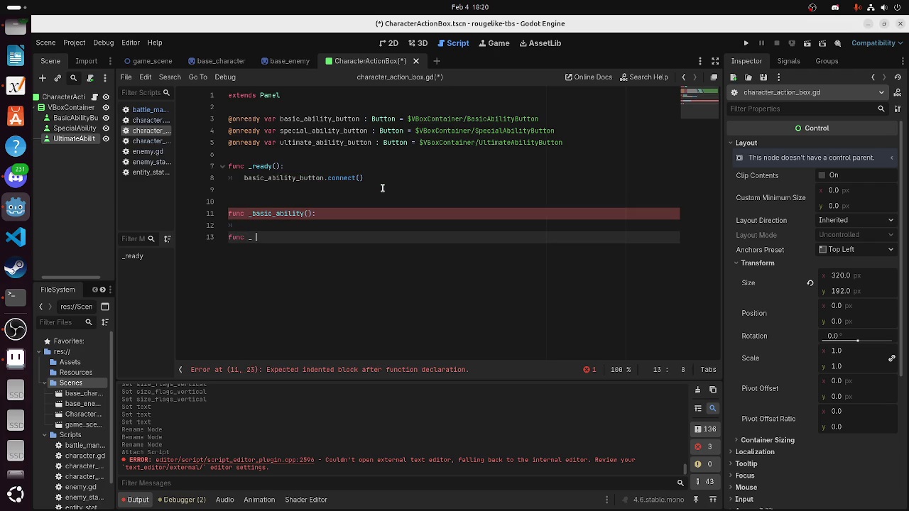
pyautogui.write('speci')
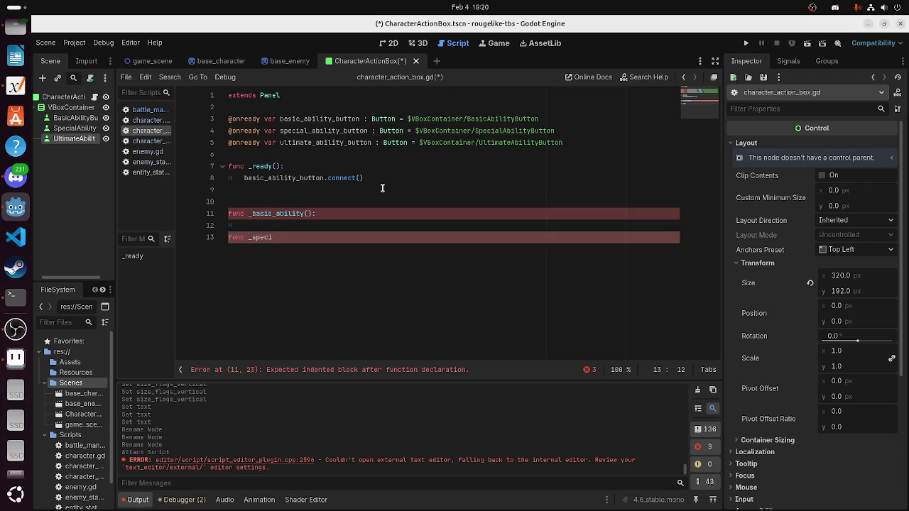
pyautogui.click(304, 215)
pyautogui.write('_pres')
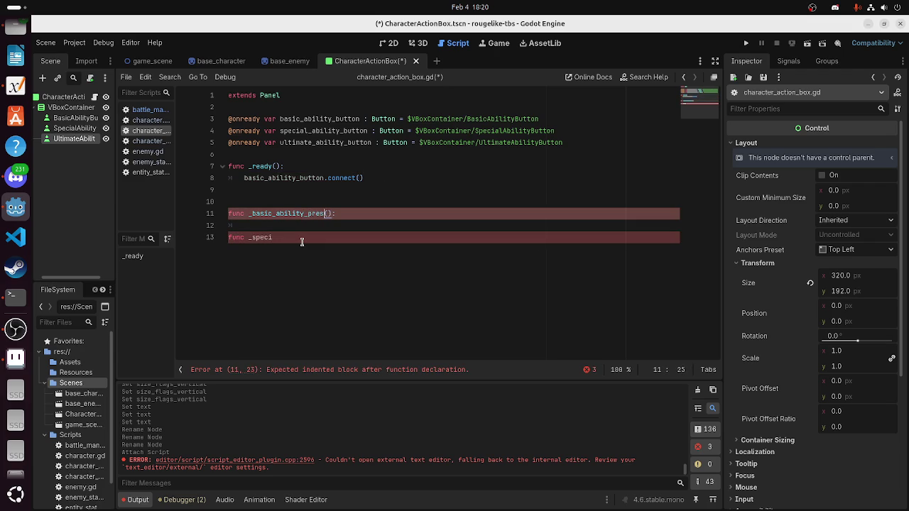
pyautogui.write('sed')
pyautogui.press('Down')
pyautogui.press('Down')
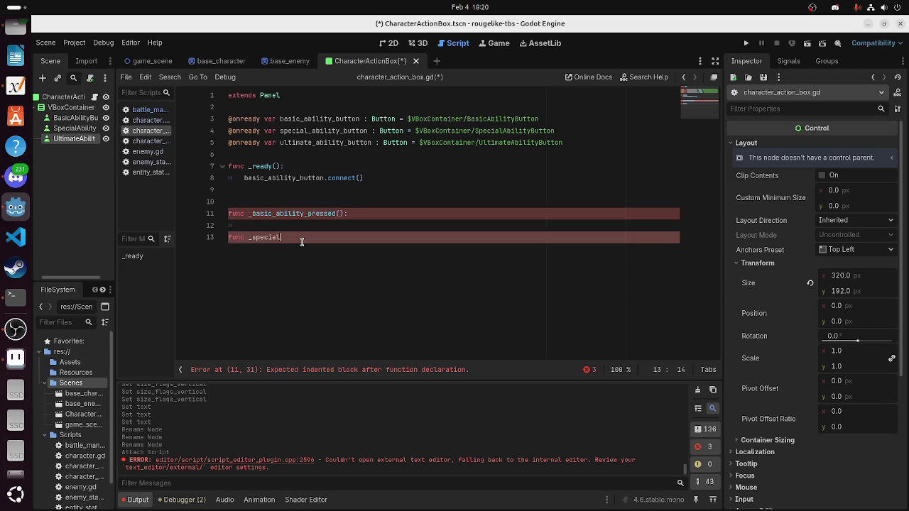
pyautogui.write('nb')
pyautogui.write('ity_predd')
pyautogui.write('():')
pyautogui.press('Return')
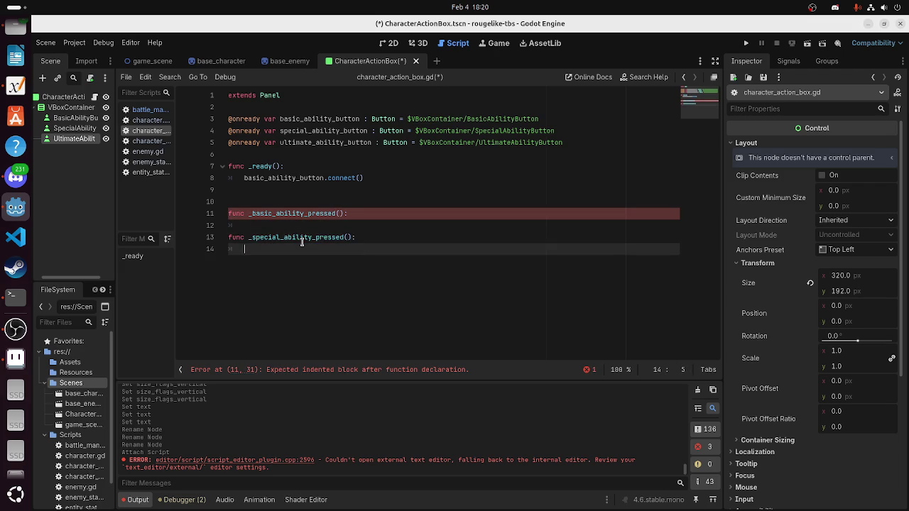
pyautogui.press('Return')
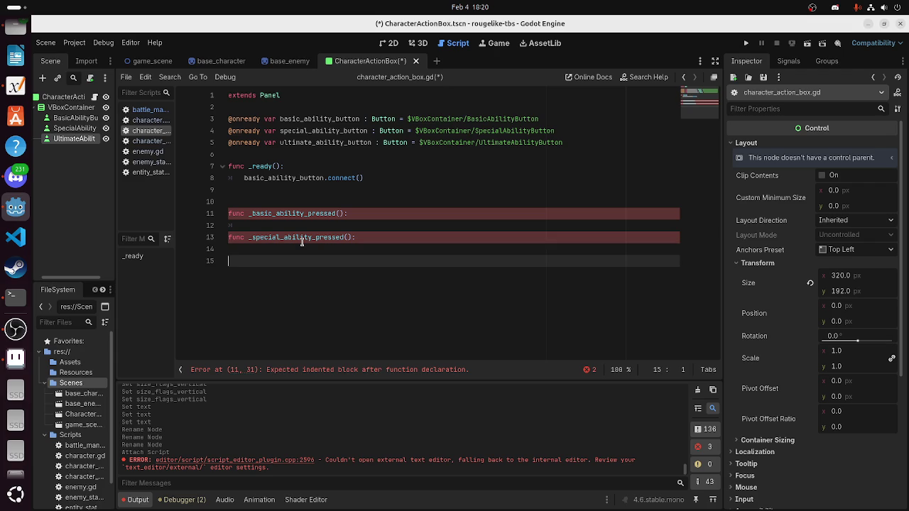
pyautogui.write('func _ul')
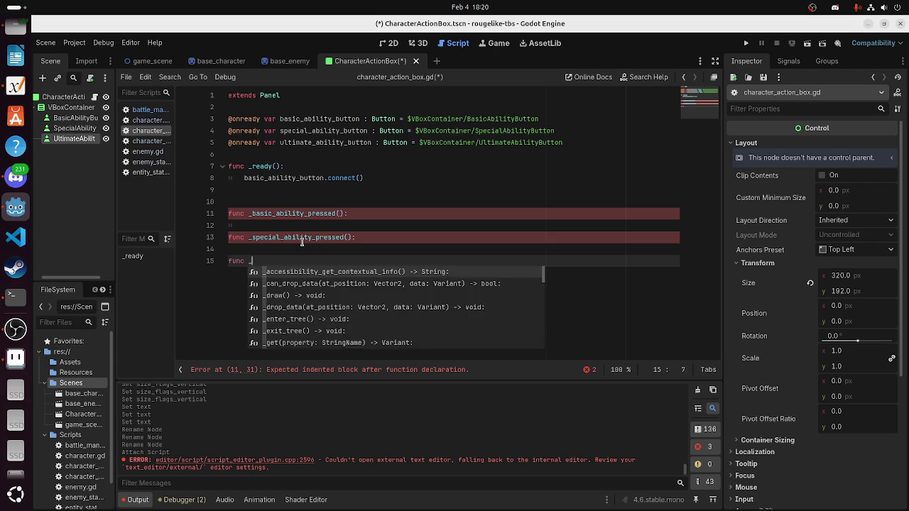
pyautogui.write('tim')
pyautogui.write('mate')
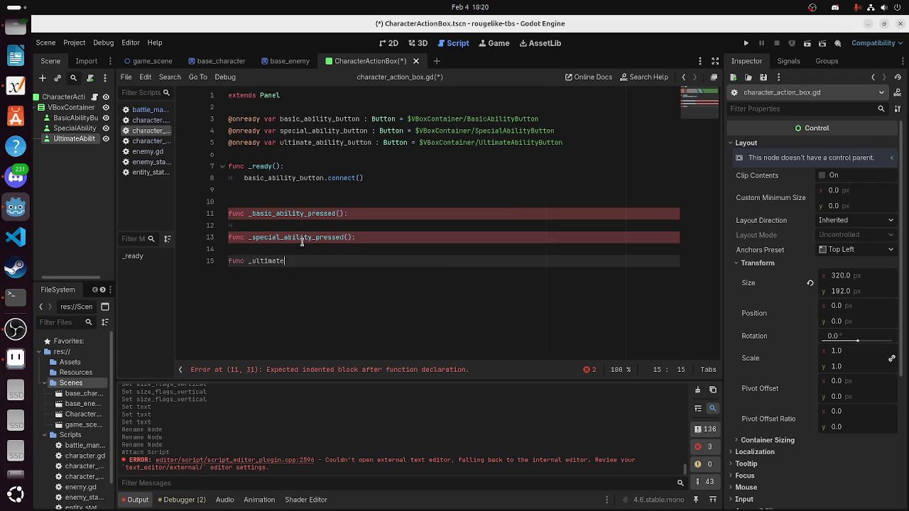
pyautogui.write('_ability_pressed(:')
pyautogui.press('BackSpace')
pyautogui.write(')')
pyautogui.write(':')
# Give each of the three handler functions a pass body
pyautogui.press('Up')
pyautogui.write('ass')
pyautogui.press('Down')
pyautogui.press('Down')
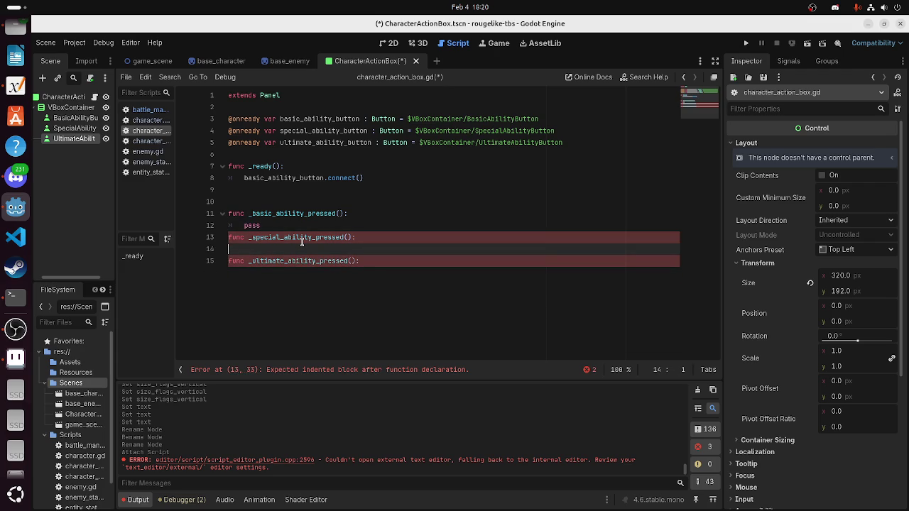
pyautogui.write('ass')
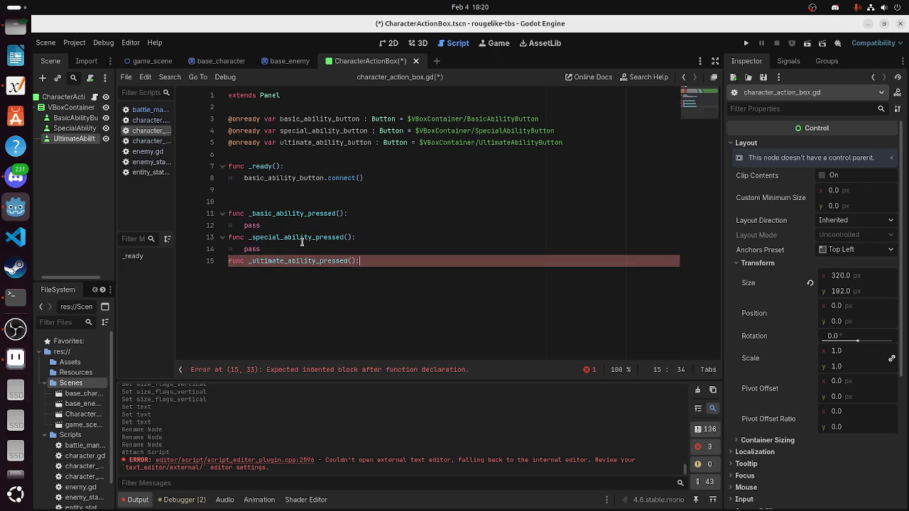
pyautogui.press('Down')
pyautogui.press('Down')
pyautogui.press('Return')
pyautogui.write('ass')
pyautogui.press('Up')
pyautogui.press('Up')
pyautogui.press('Up')
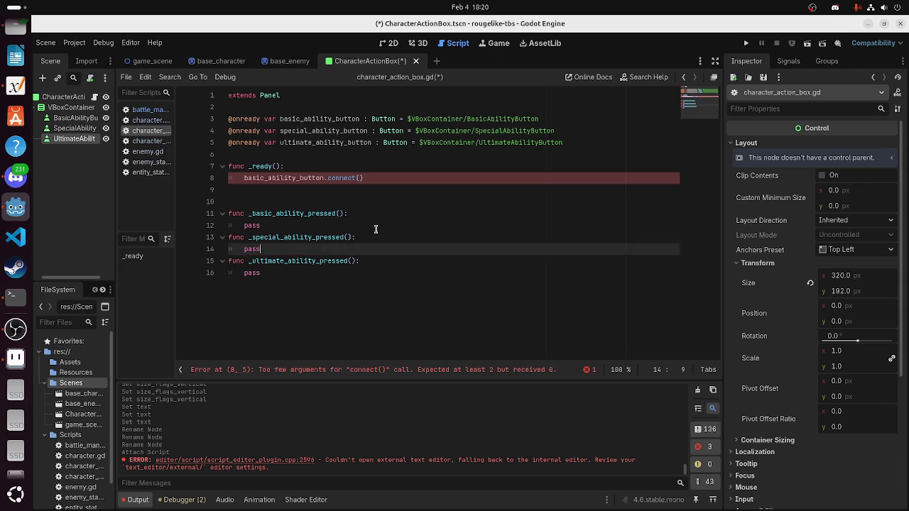
# Make the first line basic_ability_button.pressed.connect(_basic_ability_pressed)
pyautogui.click(374, 179)
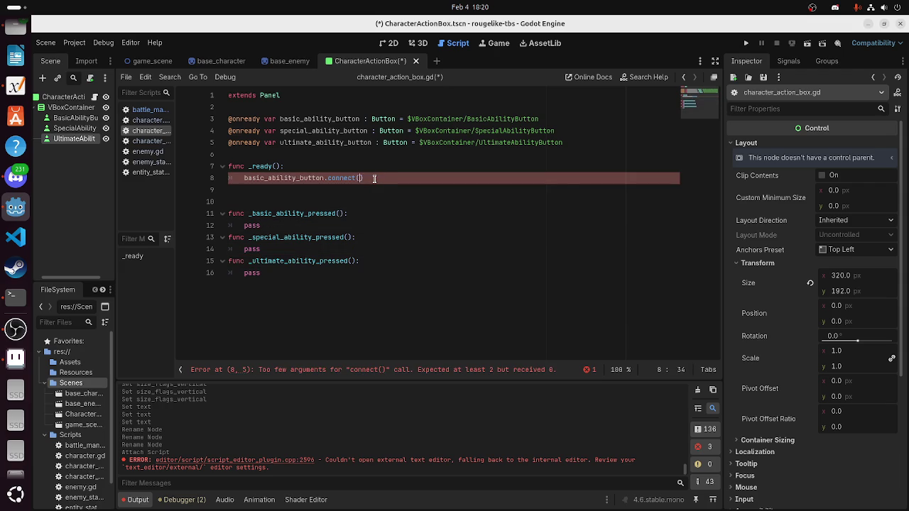
pyautogui.write('b_ba')
pyautogui.press('Return')
pyautogui.press('BackSpace')
pyautogui.press('Return')
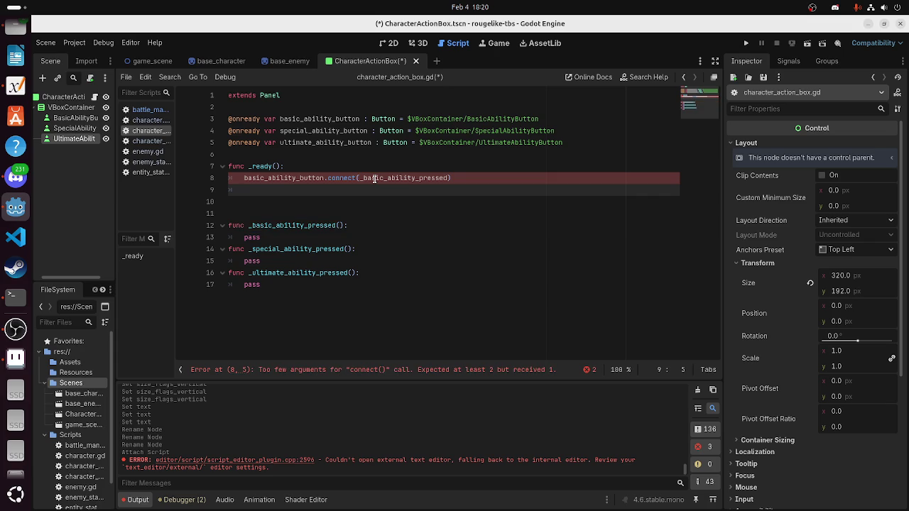
pyautogui.click(327, 178)
pyautogui.press('BackSpace')
pyautogui.write('.')
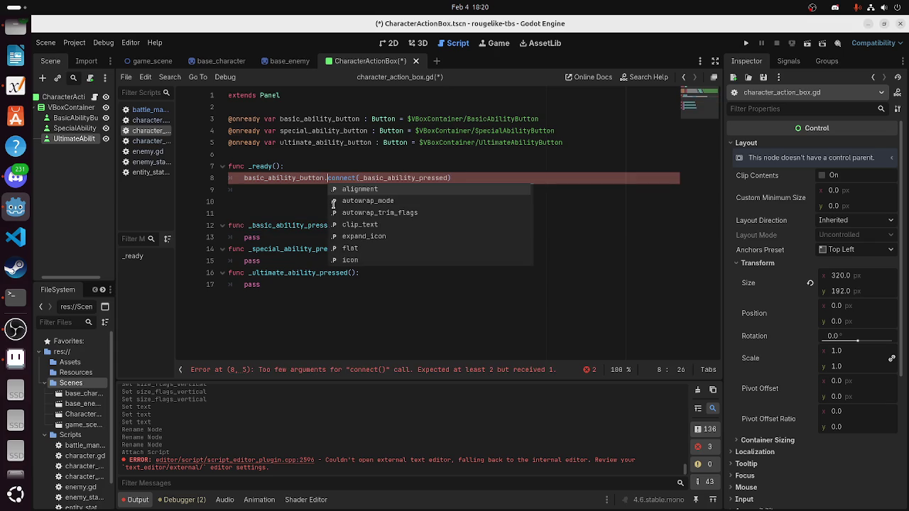
pyautogui.write('pressed')
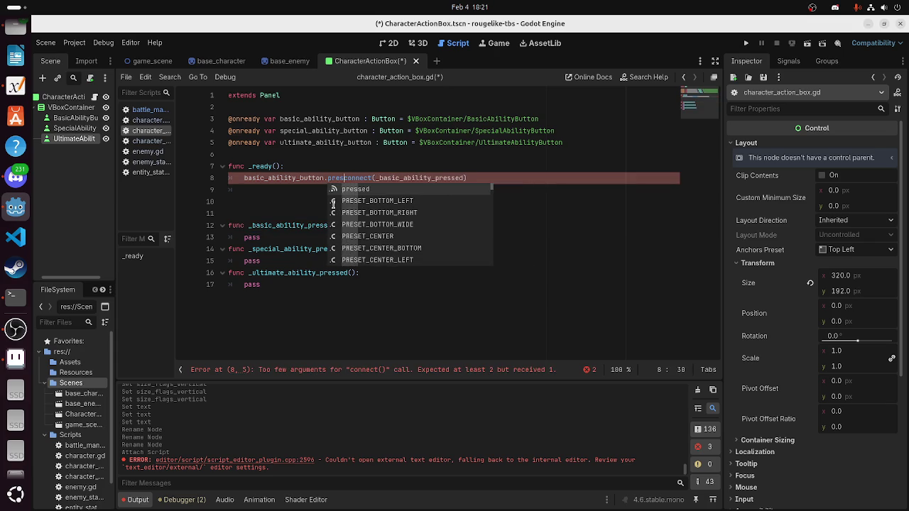
pyautogui.press('Tab')
pyautogui.write('.ci')
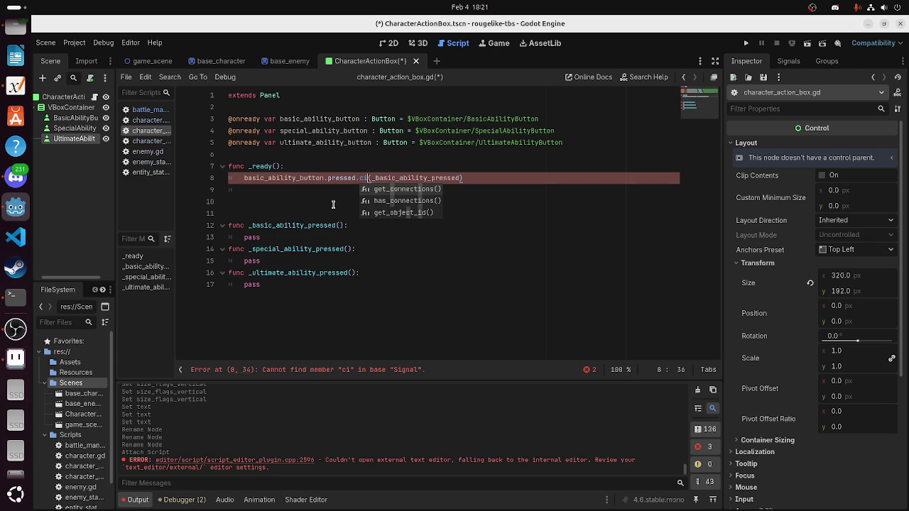
pyautogui.press('BackSpace')
pyautogui.write('o')
pyautogui.press('Return')
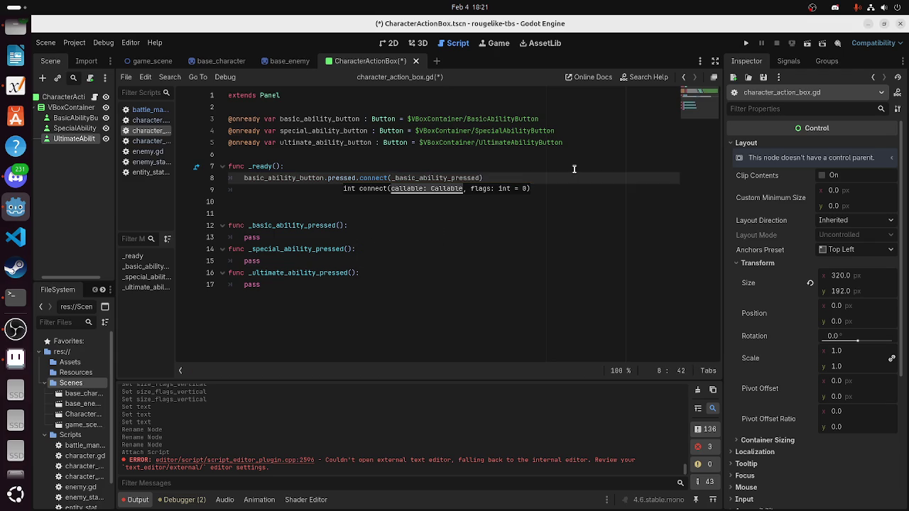
pyautogui.moveTo(541, 179); pyautogui.dragTo(246, 180)
# Add special_ability_button.pressed.connect(_special_ability_pressed) on the next line
pyautogui.click(260, 189)
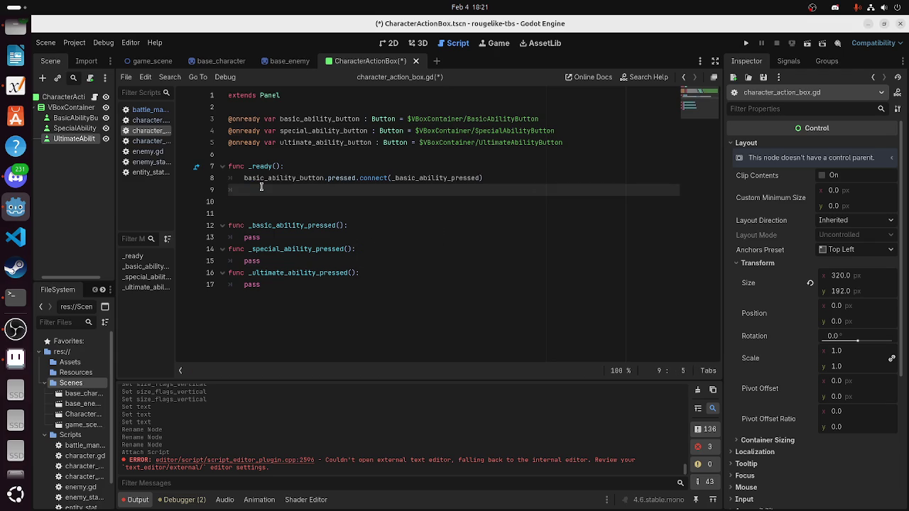
pyautogui.write('speci')
pyautogui.press('Return')
pyautogui.write('.pres')
pyautogui.press('Return')
pyautogui.write('.con')
pyautogui.press('Return')
pyautogui.write('_')
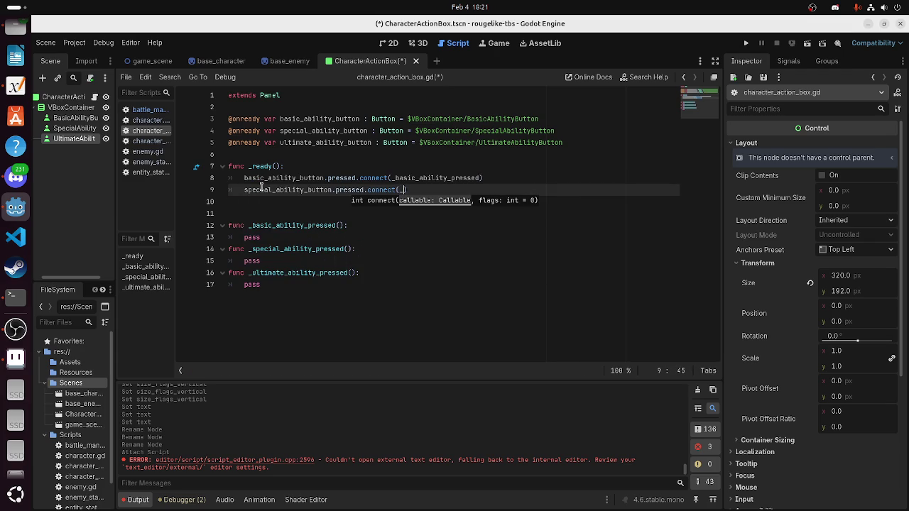
pyautogui.write('s')
pyautogui.press('Return')
pyautogui.press('End')
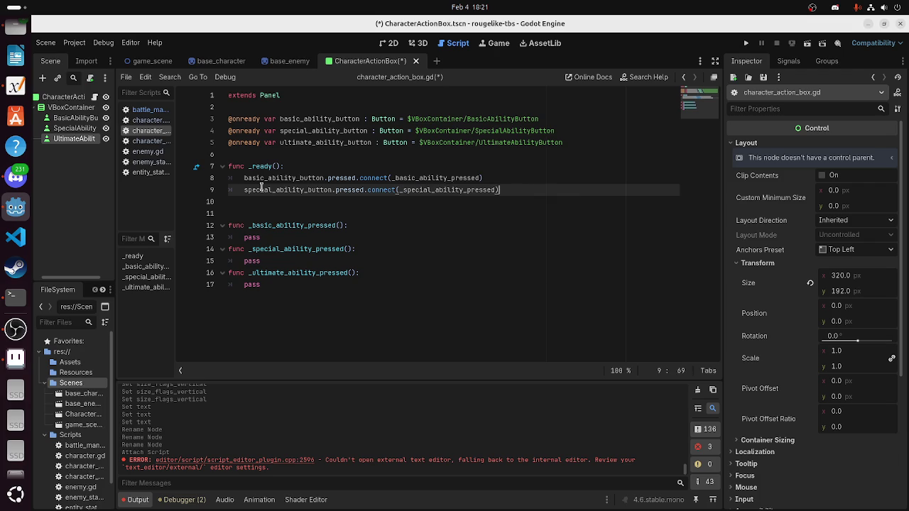
# Add ultimate_ability_button.pressed.connect(_ultimate_ability_pressed) and save with Ctrl+S
pyautogui.press('Return')
pyautogui.write('ulti')
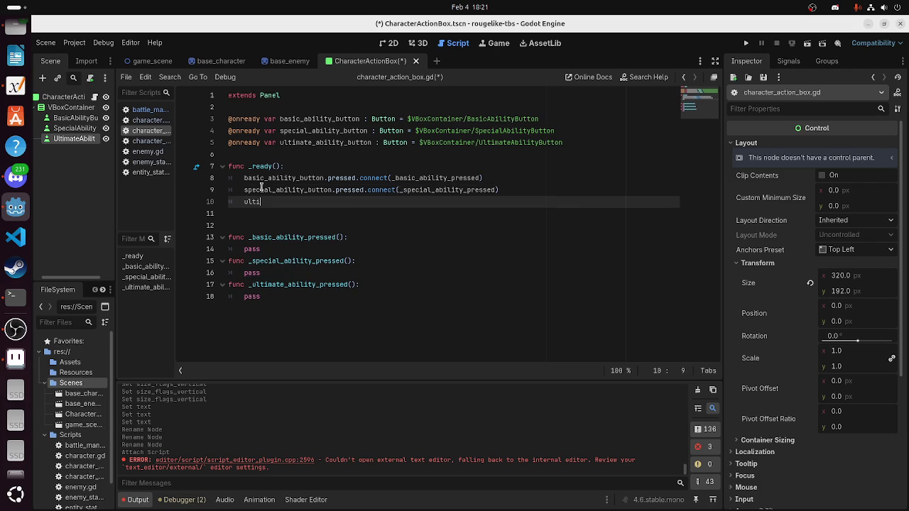
pyautogui.press('Return')
pyautogui.write('.pr')
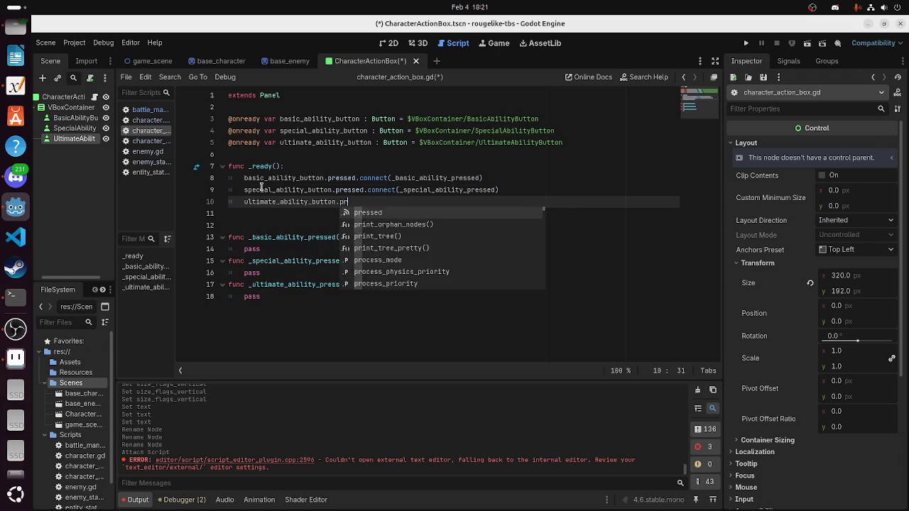
pyautogui.press('Return')
pyautogui.write('.co')
pyautogui.press('Return')
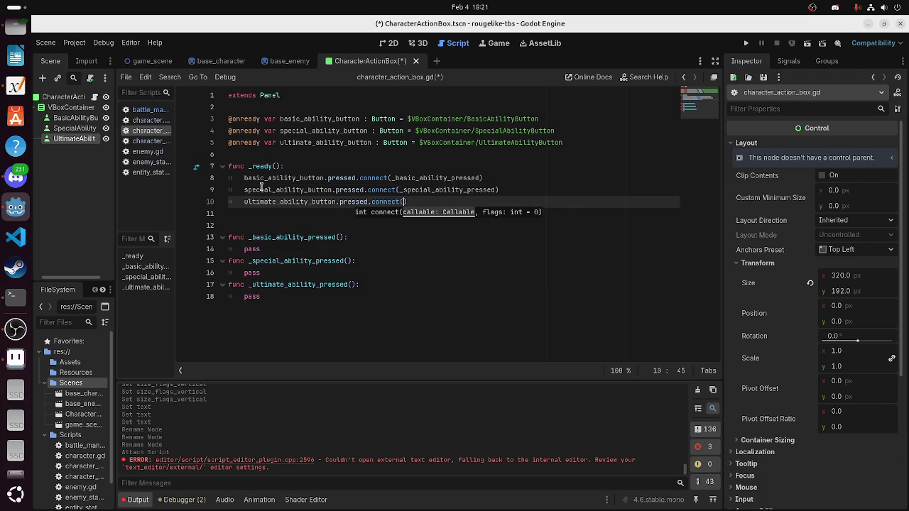
pyautogui.press('Return')
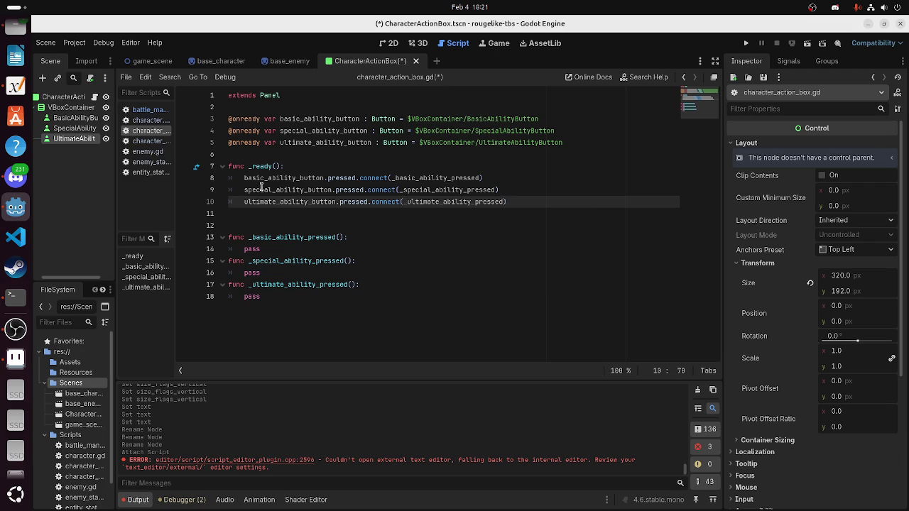
pyautogui.hotkey('ctrl', 's')
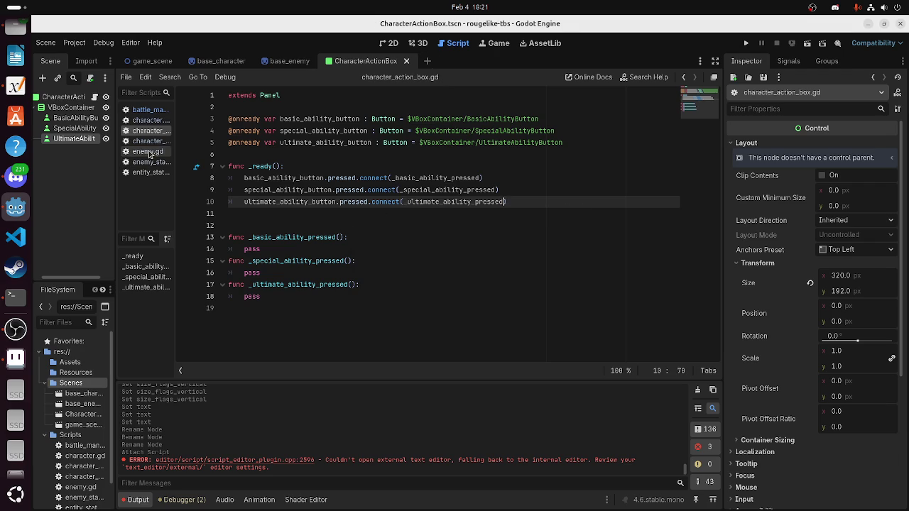
# Review the character_stats and enemy scripts, checking the end of character_stats.gd
pyautogui.click(146, 140)
pyautogui.click(148, 151)
pyautogui.click(146, 140)
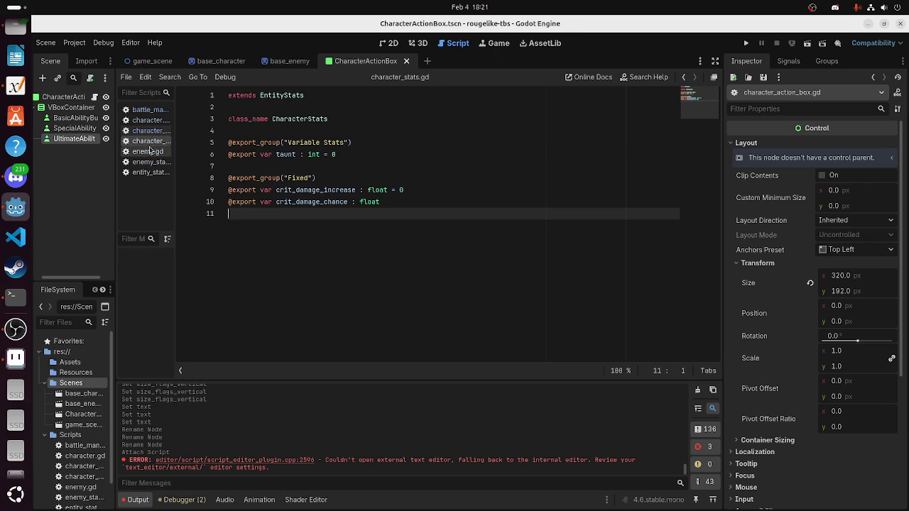
pyautogui.click(379, 167)
pyautogui.click(380, 214)
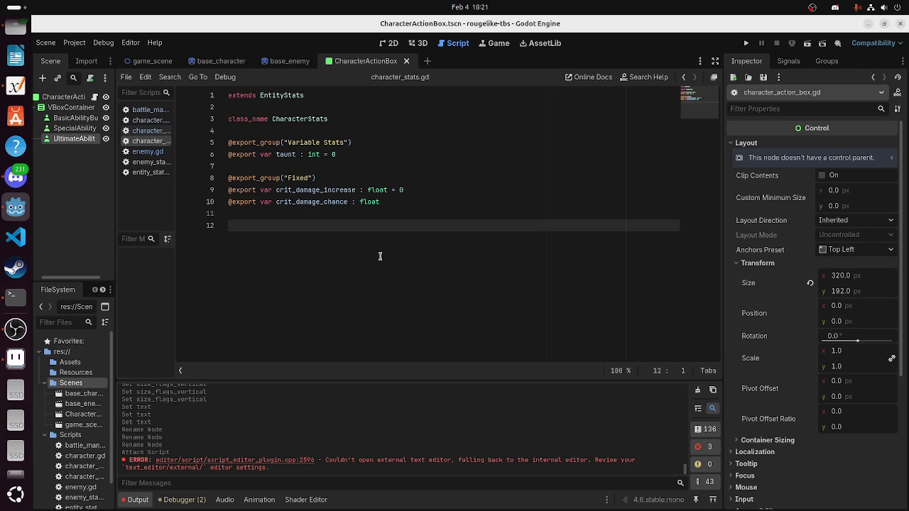
# Compare the character, character_action_box and character_stats scripts, ending in character.gd
pyautogui.click(145, 121)
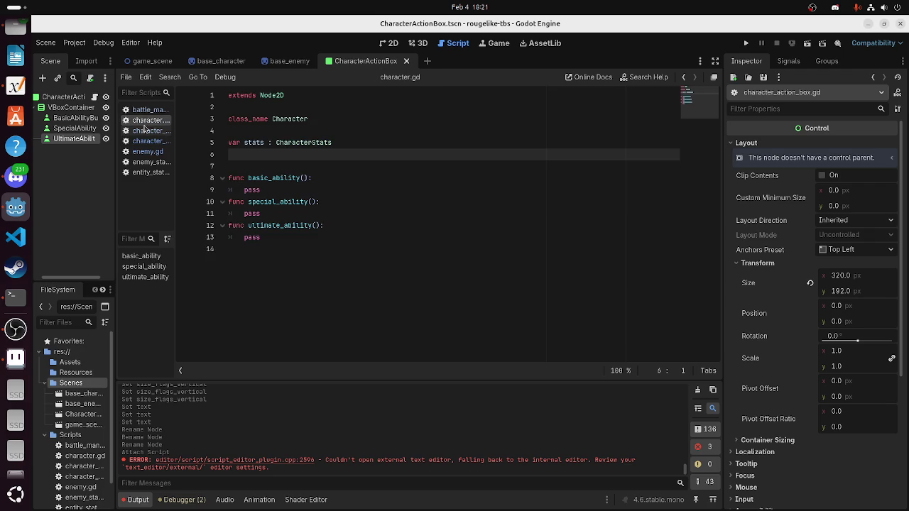
pyautogui.click(146, 132)
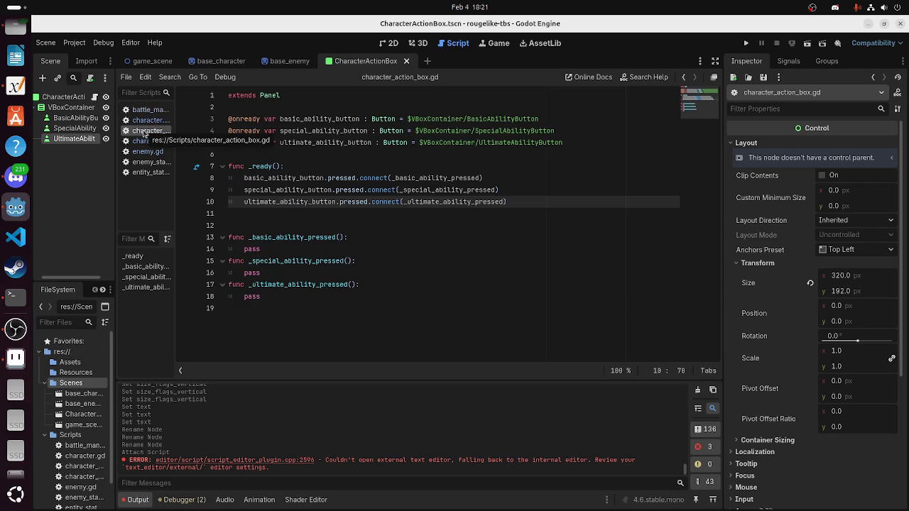
pyautogui.click(143, 124)
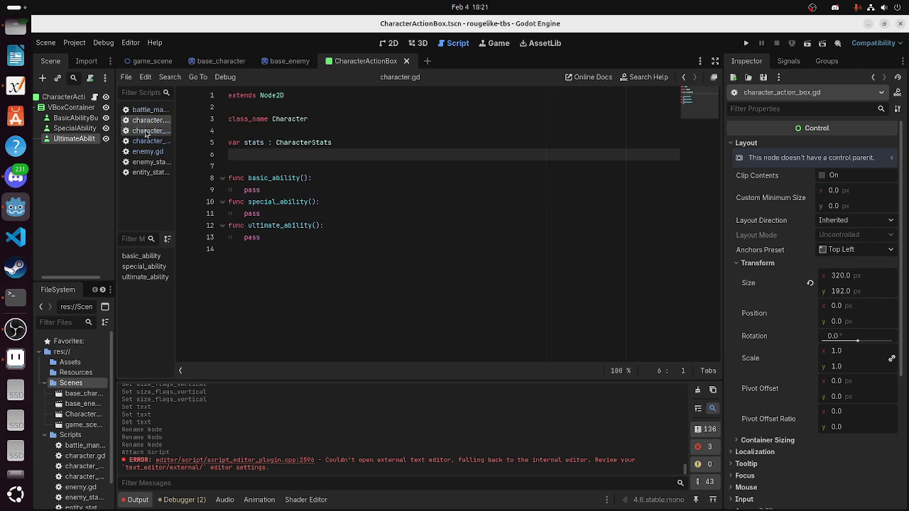
pyautogui.click(145, 142)
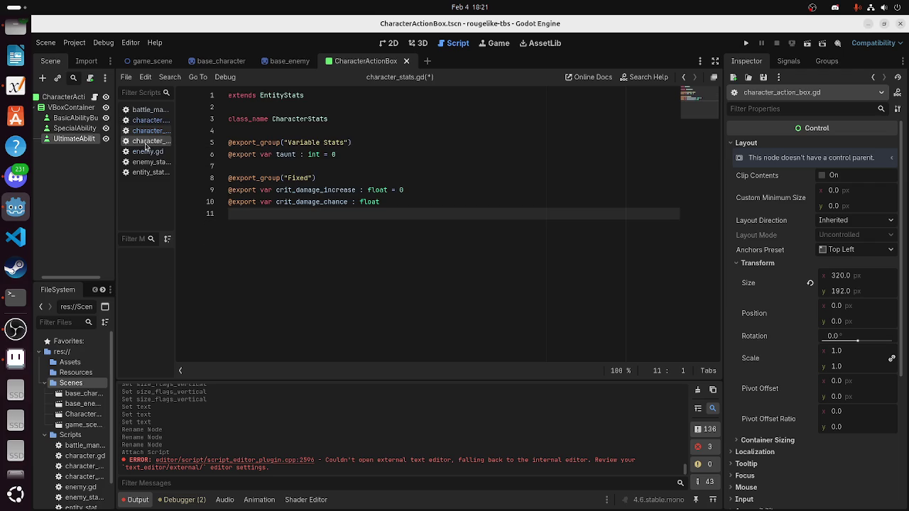
pyautogui.click(146, 131)
pyautogui.click(146, 120)
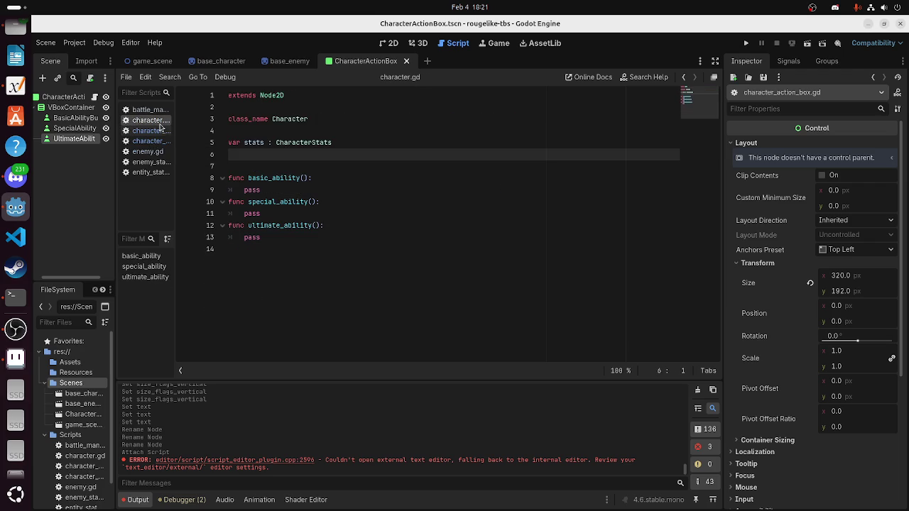
# Add 'var current_health' under stats in character.gd, start a current_energy line, then open entity_stats.gd
pyautogui.click(307, 156)
pyautogui.write('var ')
pyautogui.write('urren')
pyautogui.write('he')
pyautogui.write('hea')
pyautogui.press('Return')
pyautogui.write('ar')
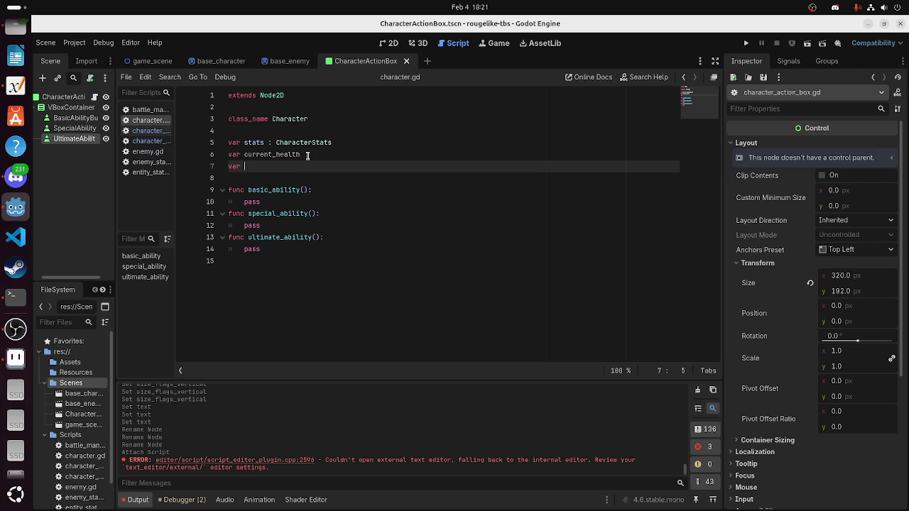
pyautogui.press('BackSpace')
pyautogui.press('BackSpace')
pyautogui.press('BackSpace')
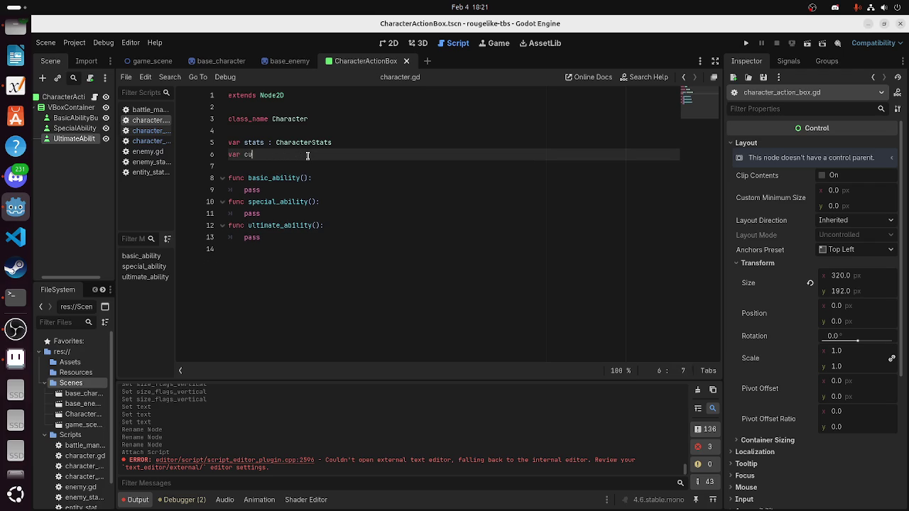
pyautogui.write('alth')
pyautogui.press('Return')
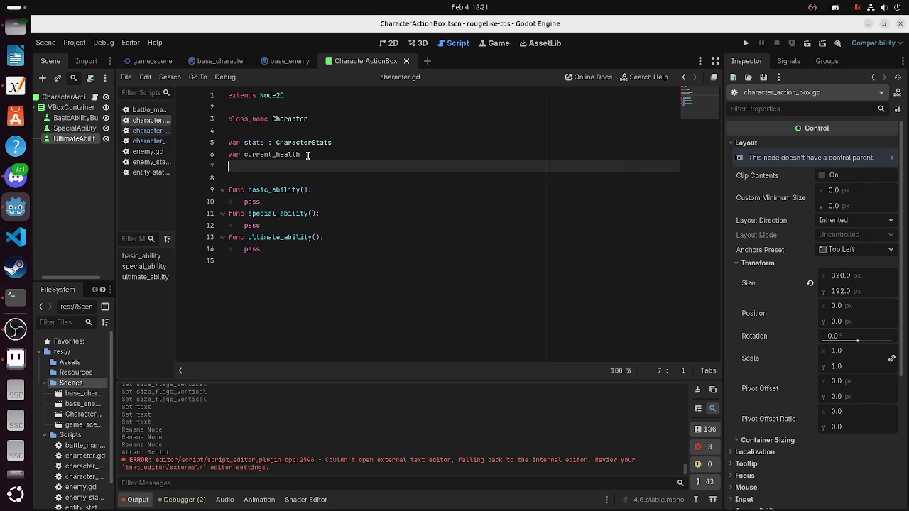
pyautogui.write('varcurrent')
pyautogui.write('_engergy')
pyautogui.click(150, 173)
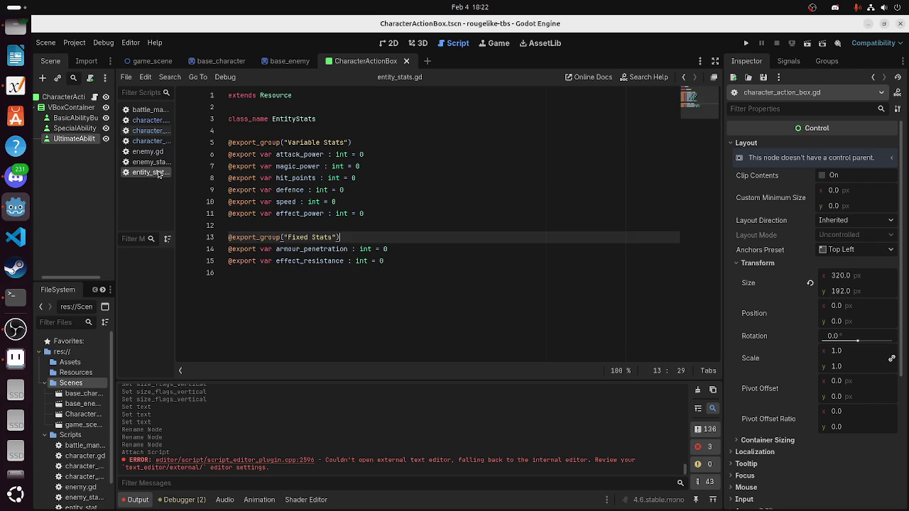